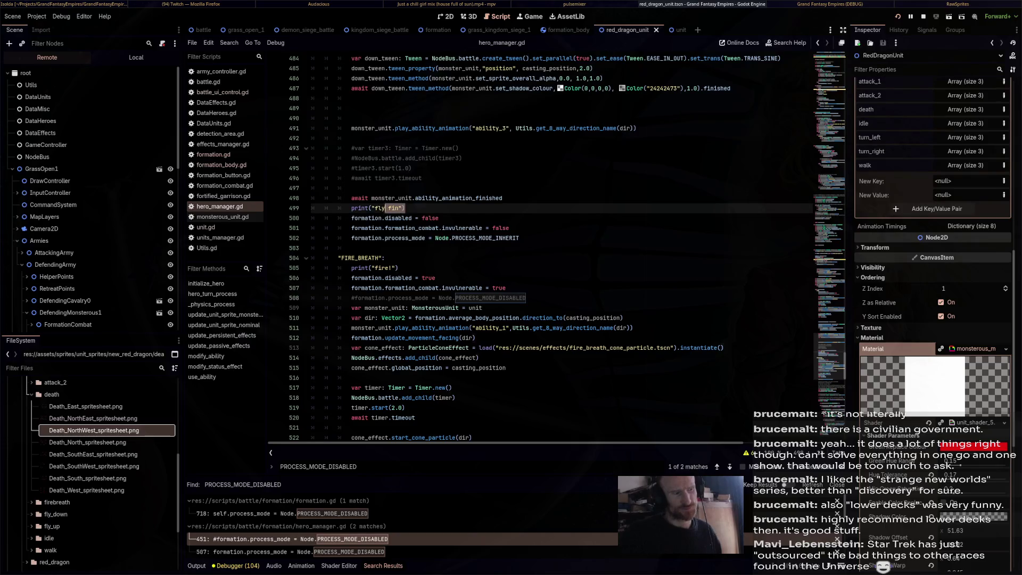
Add print("fly fin") on a new line after the animation-finished await in hero_manager.gd.
scroll(532, 245, "down", 15)
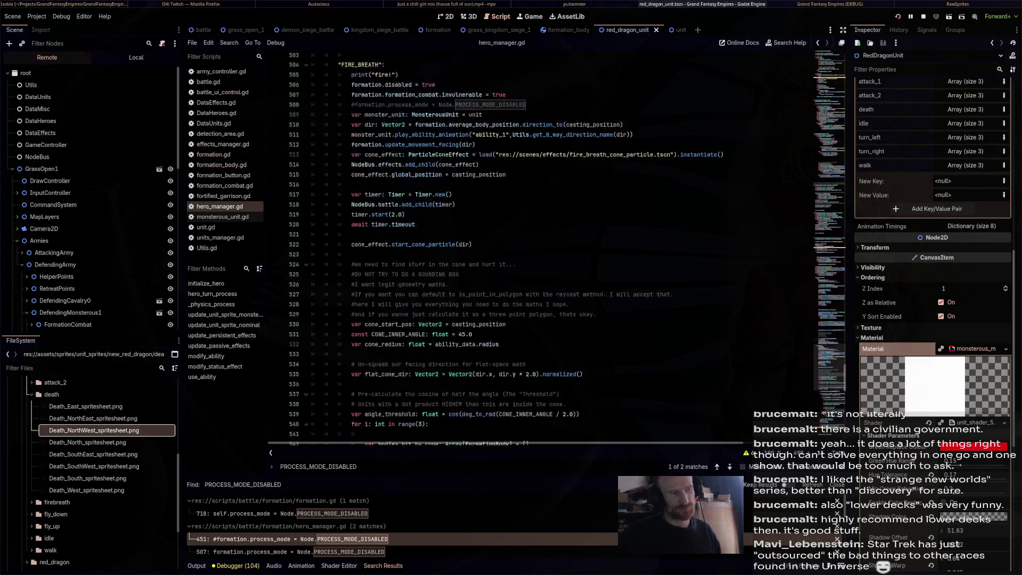
left_click(532, 338)
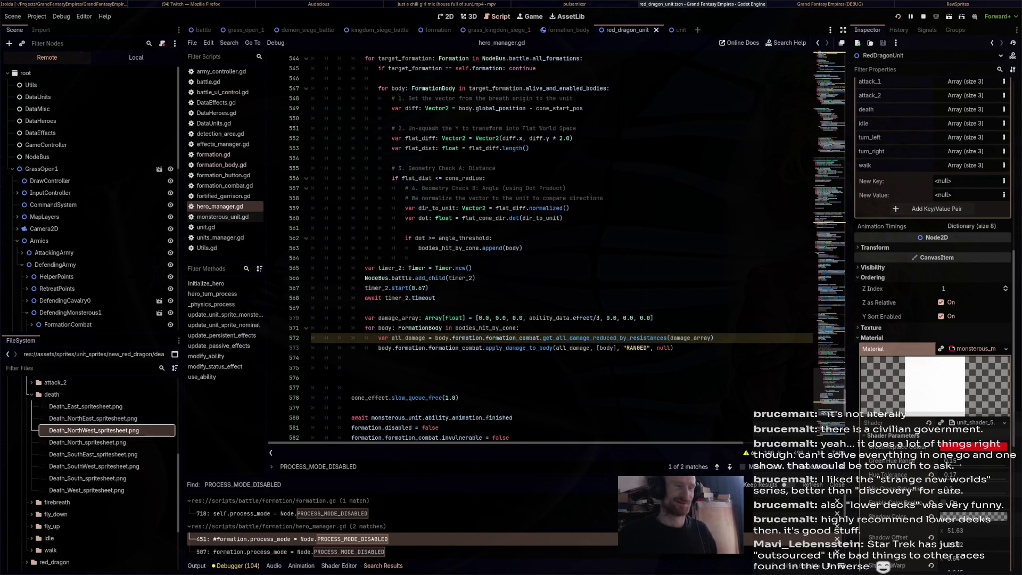
scroll(532, 245, "down", 5)
left_click(532, 267)
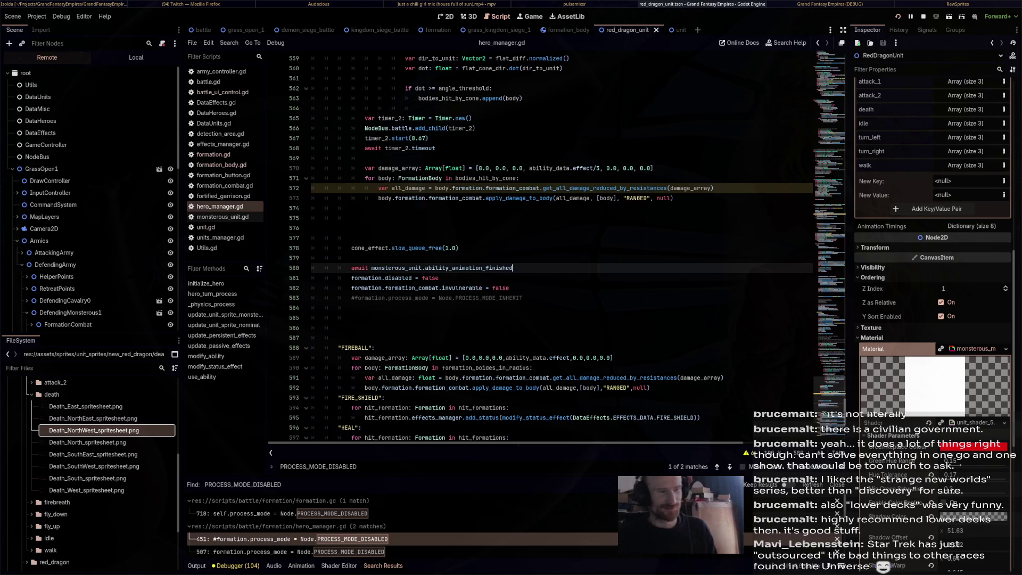
key("Return")
type("print(\"fly fin\")")
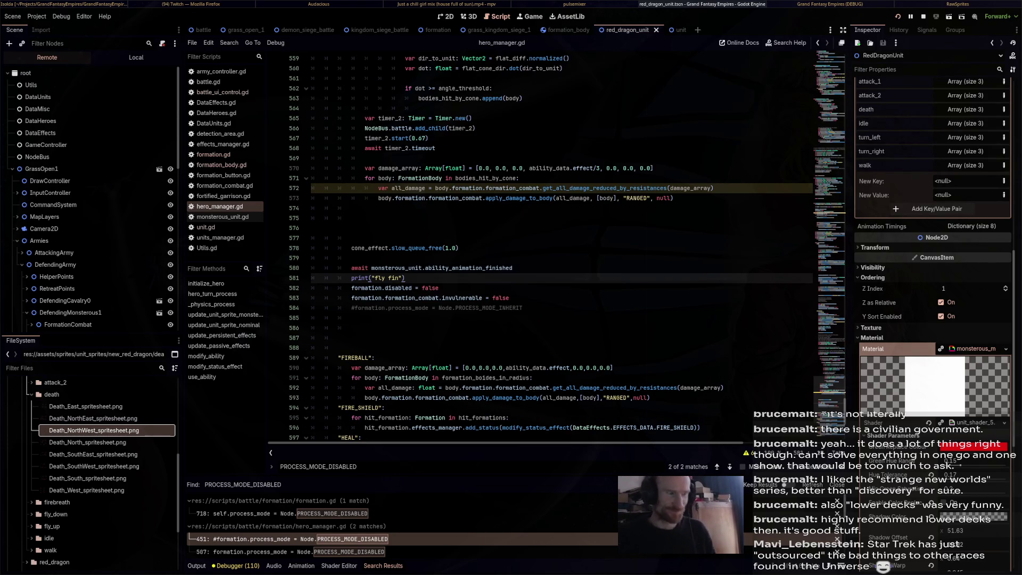
Uncomment formation.process_mode = Node.PROCESS_MODE_INHERIT and stop the running game.
left_click(351, 307)
key("Delete")
left_click(338, 347)
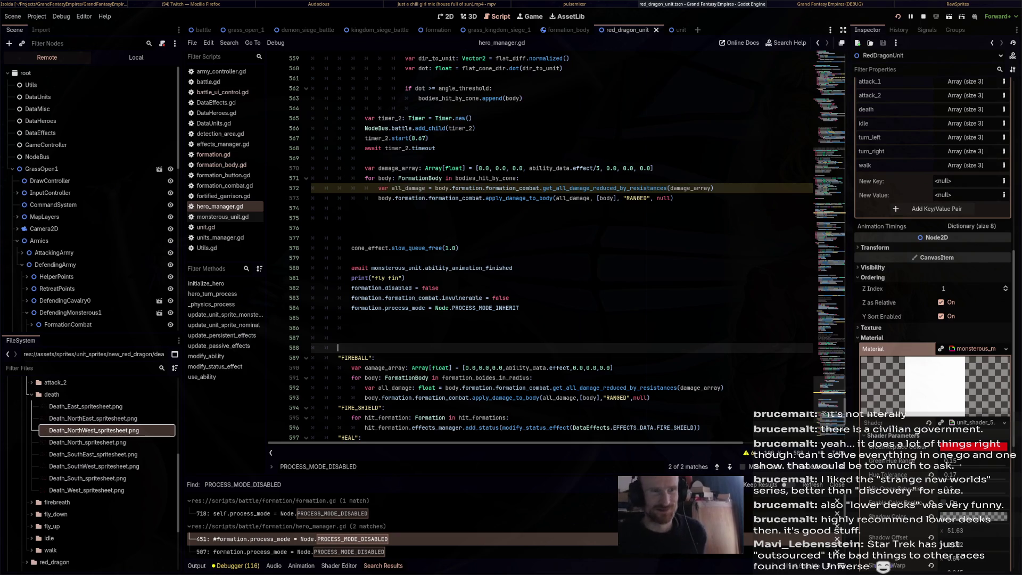
left_click(923, 16)
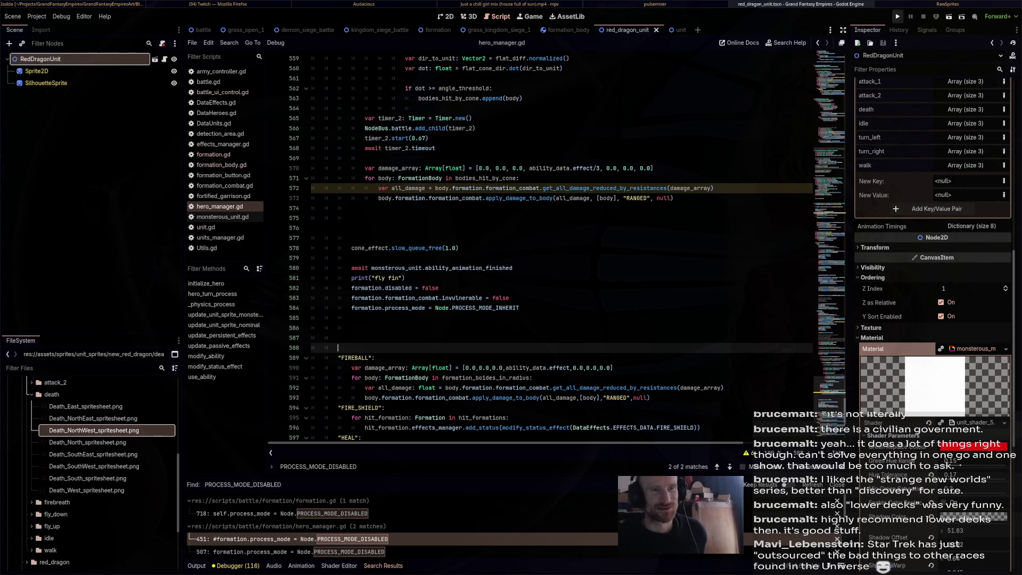
Run the game, start the battle, fly the red dragon across the grass, then close the game.
left_click(897, 17)
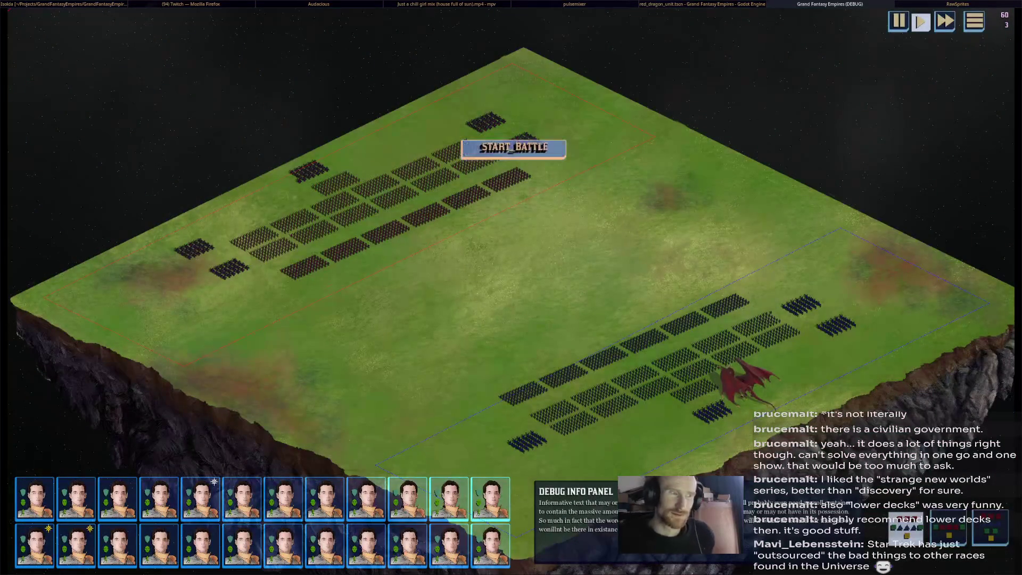
left_click(513, 147)
left_click(745, 381)
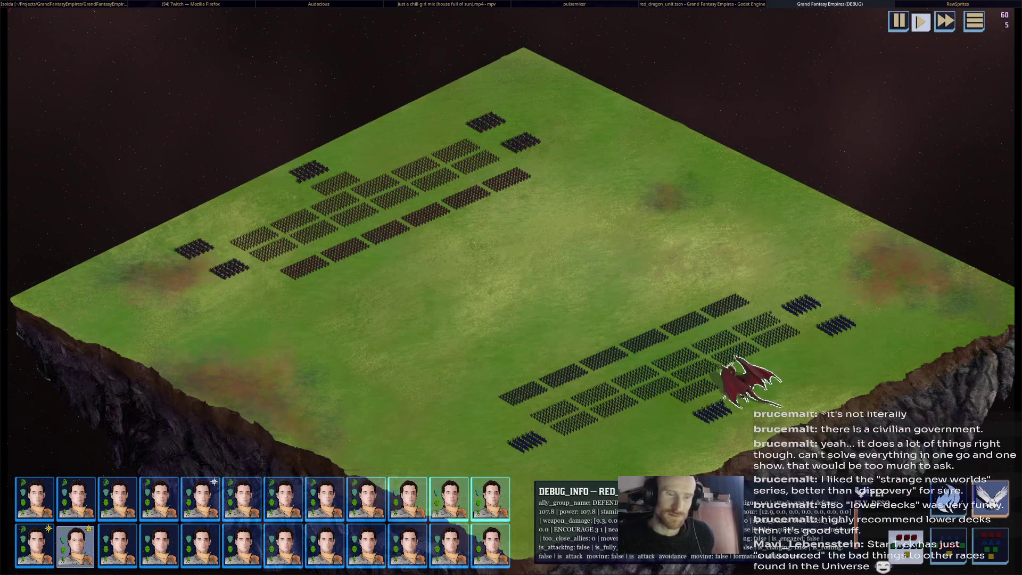
right_click(809, 263)
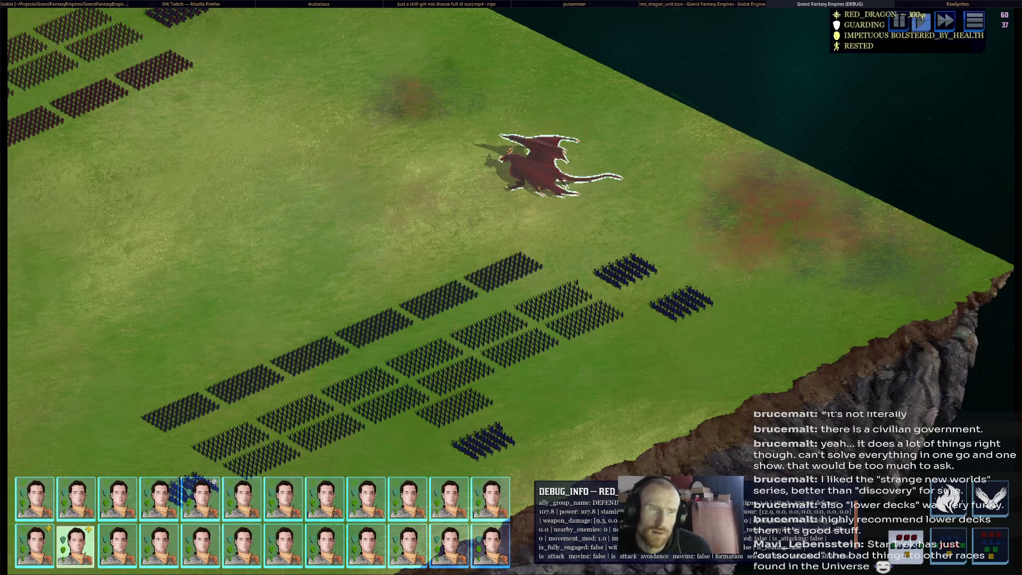
key("F8")
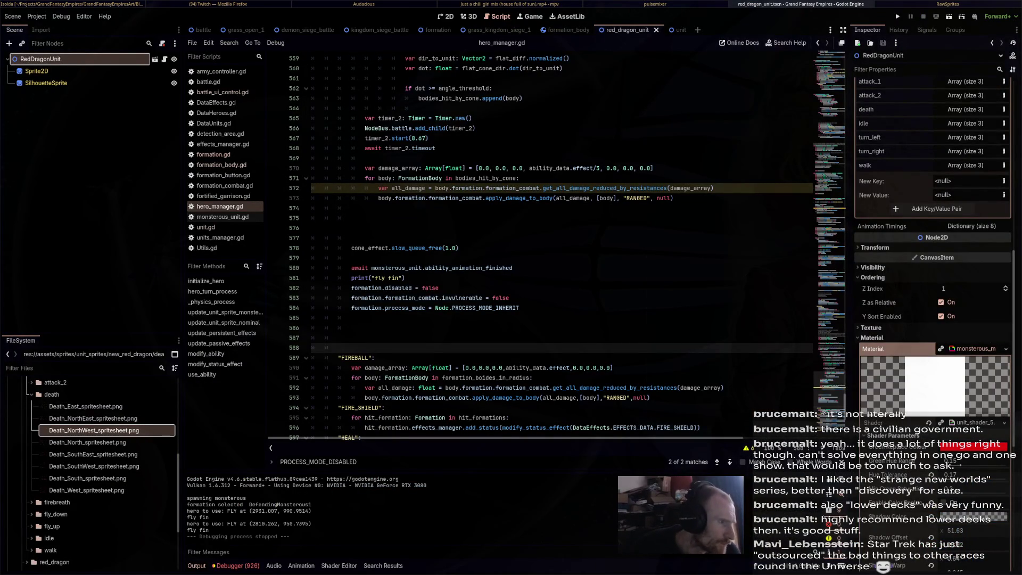
Open monsterous_unit.gd and go to the play_ability_animation function.
left_click(223, 216)
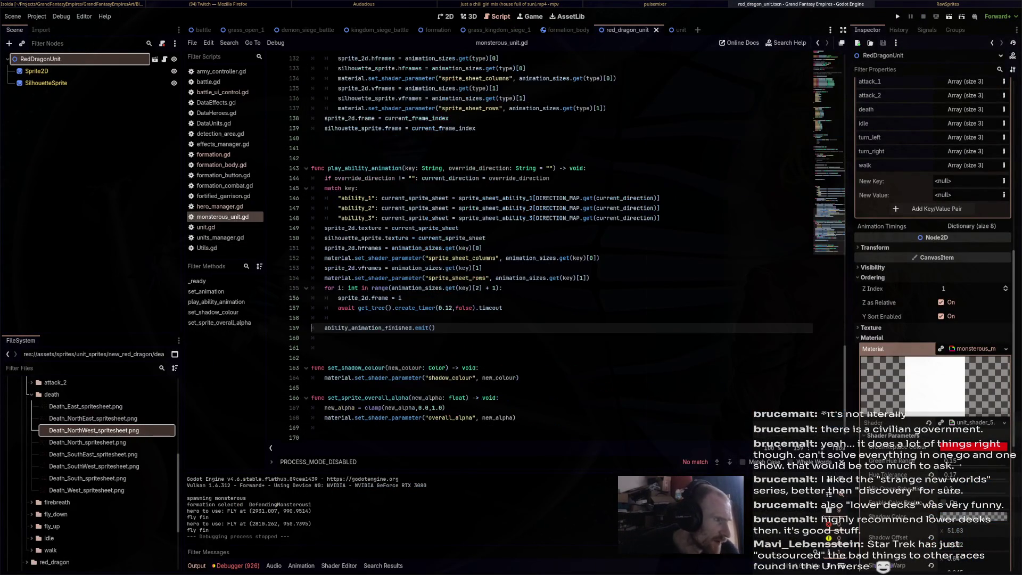
left_click(220, 237)
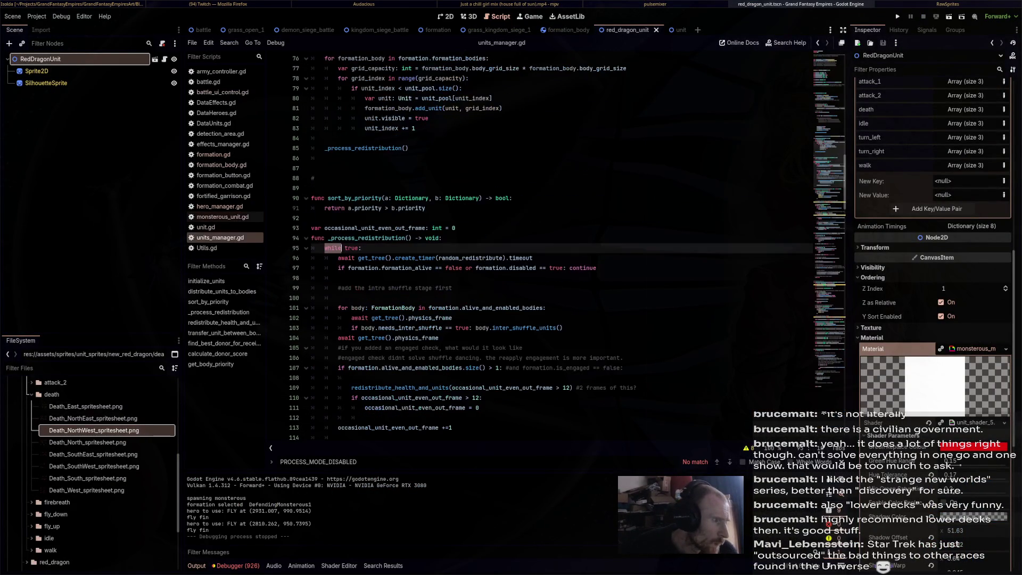
left_click(223, 216)
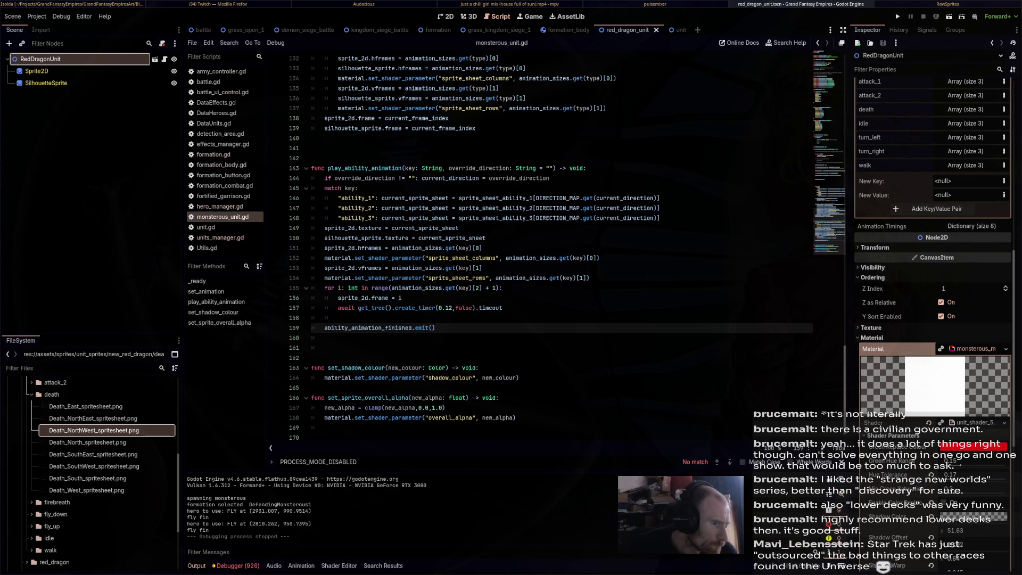
left_click(585, 278)
scroll(532, 245, "up", 2)
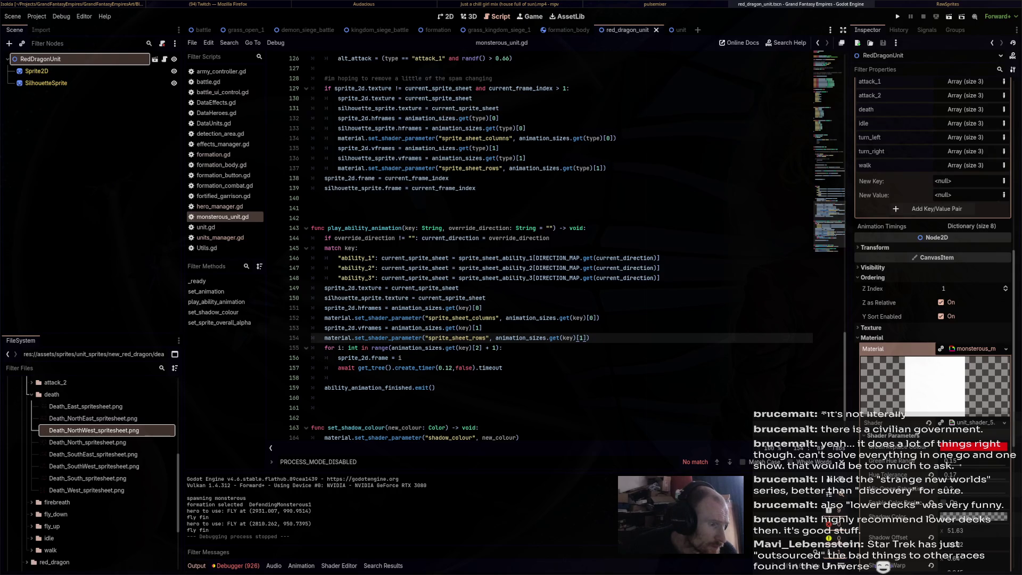
Add silhouette_sprite.frame = i after sprite_2d.frame = i, then run the game with F5.
double_click(352, 188)
key("ctrl+c")
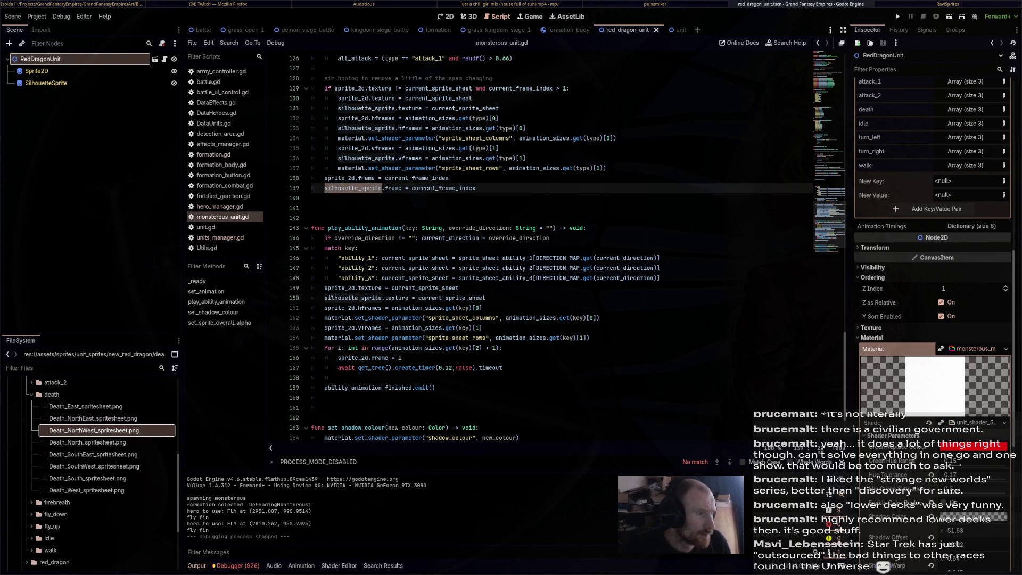
left_click(401, 358)
key("Return")
key("ctrl+v")
type(".farme")
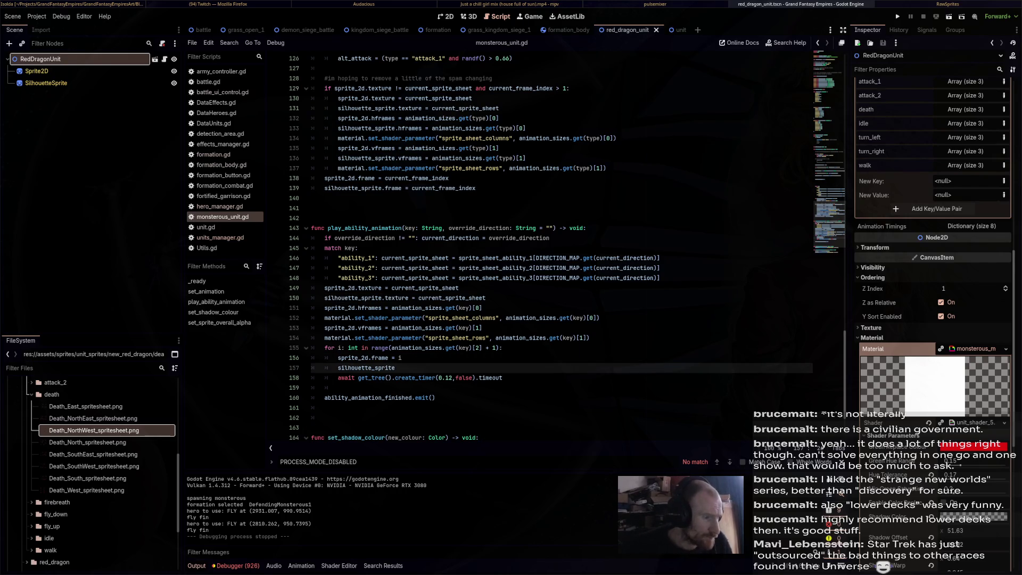
key("BackSpace")
key("BackSpace")
key("BackSpace")
type("rame = i")
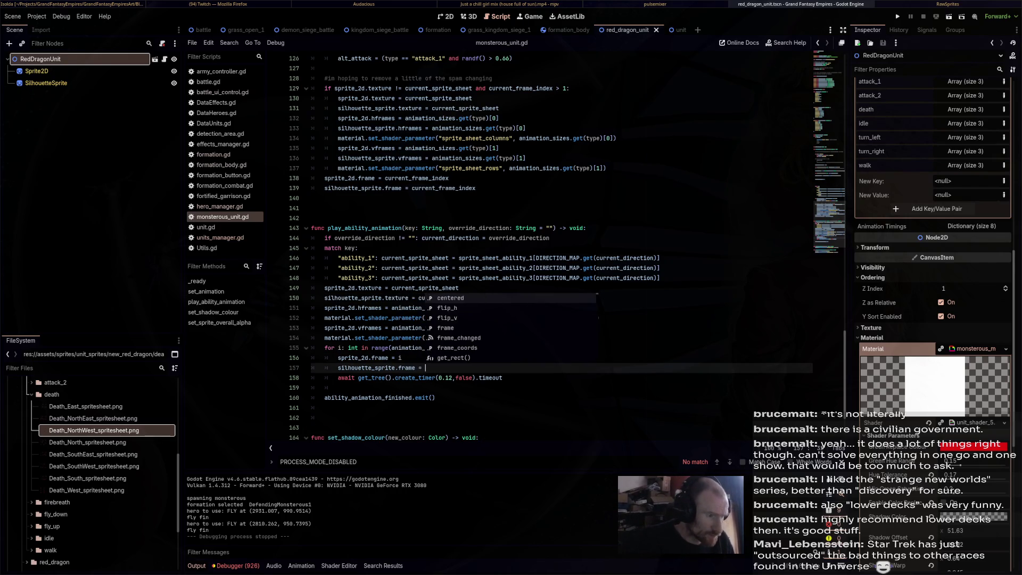
key("Escape")
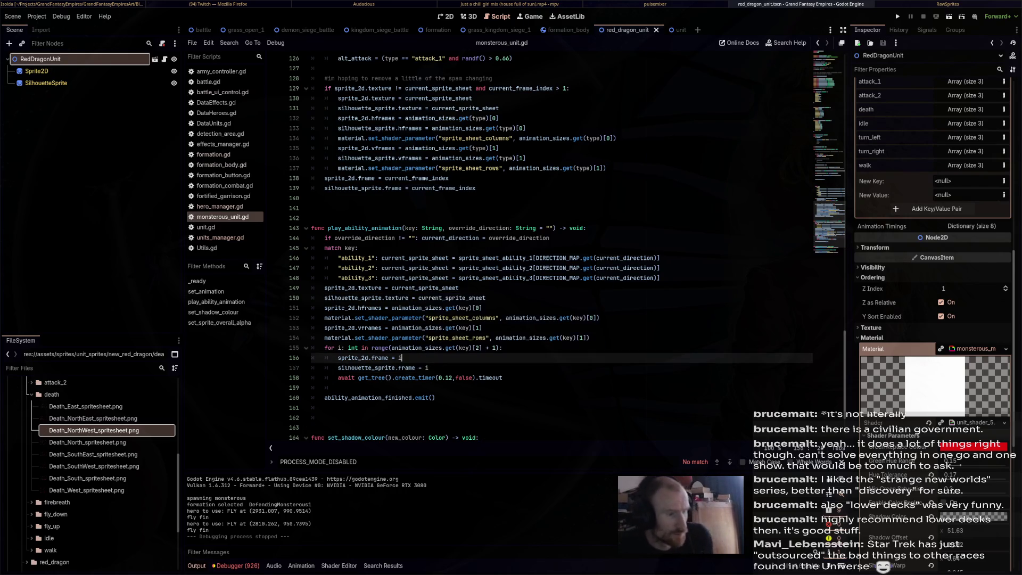
key("F5")
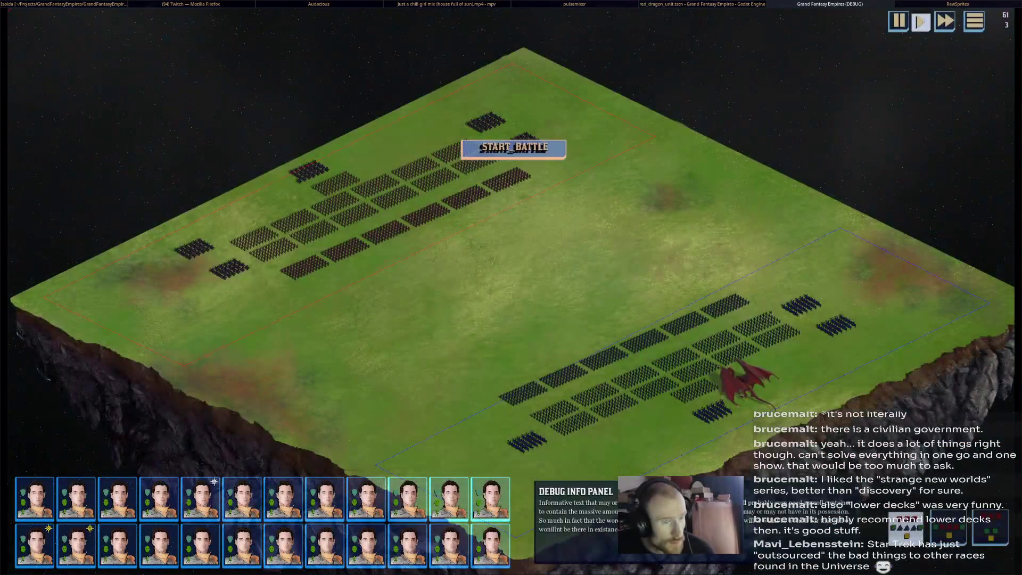
Start the battle, send the red dragon at the enemy ranged unit, then close the game with F8.
left_click(514, 148)
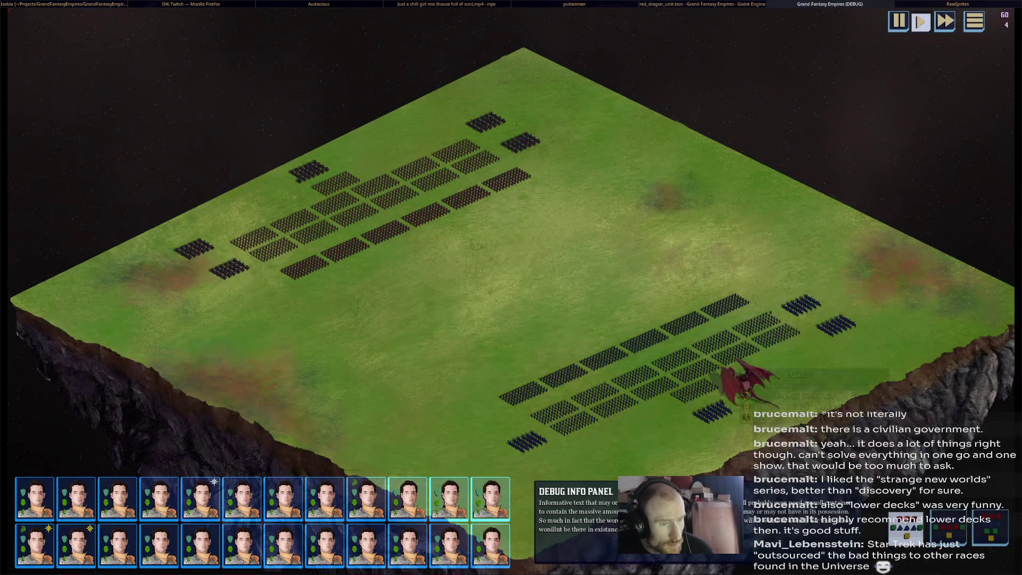
left_click(737, 367)
right_click(679, 262)
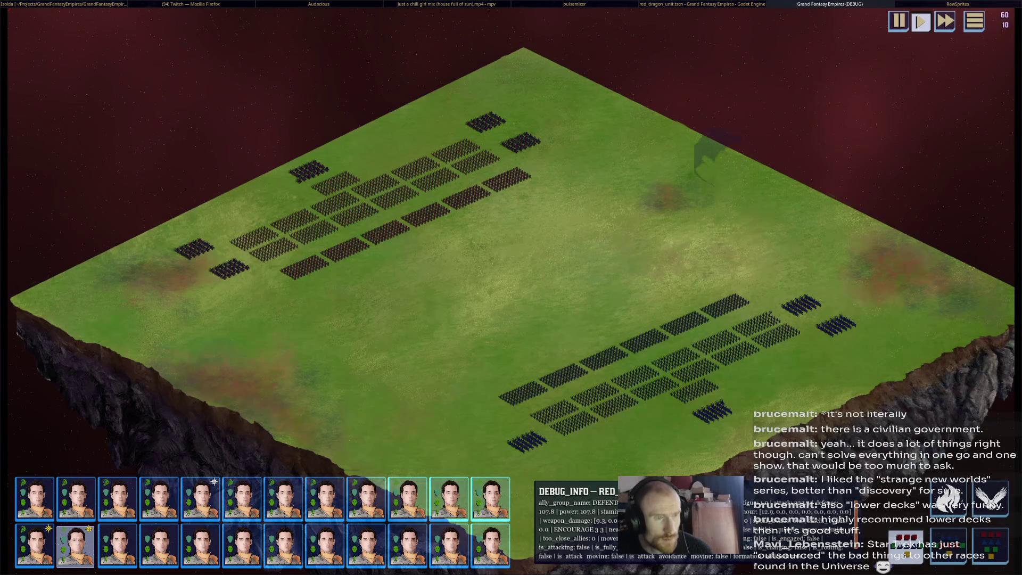
key("F8")
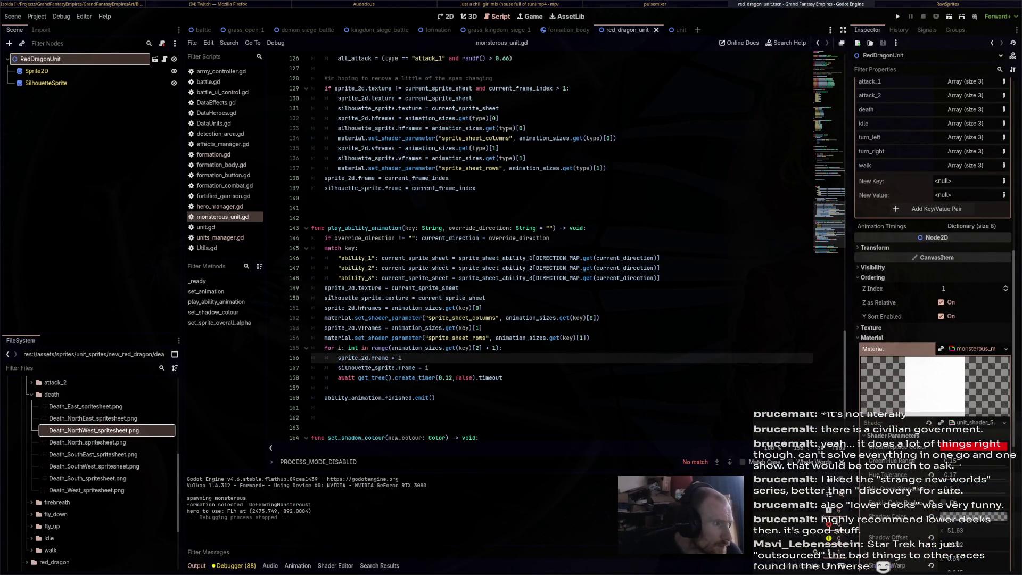
Copy the silhouette_sprite.hframes and vframes lines into the ability code below lines 151 and 154.
left_click_drag(338, 129, 525, 128)
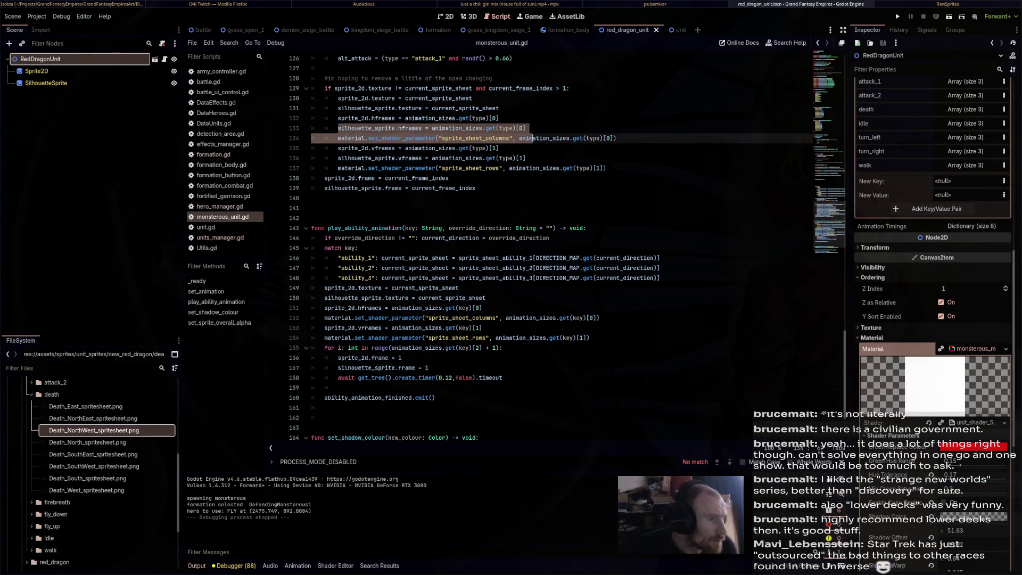
left_click(482, 307)
key("Return")
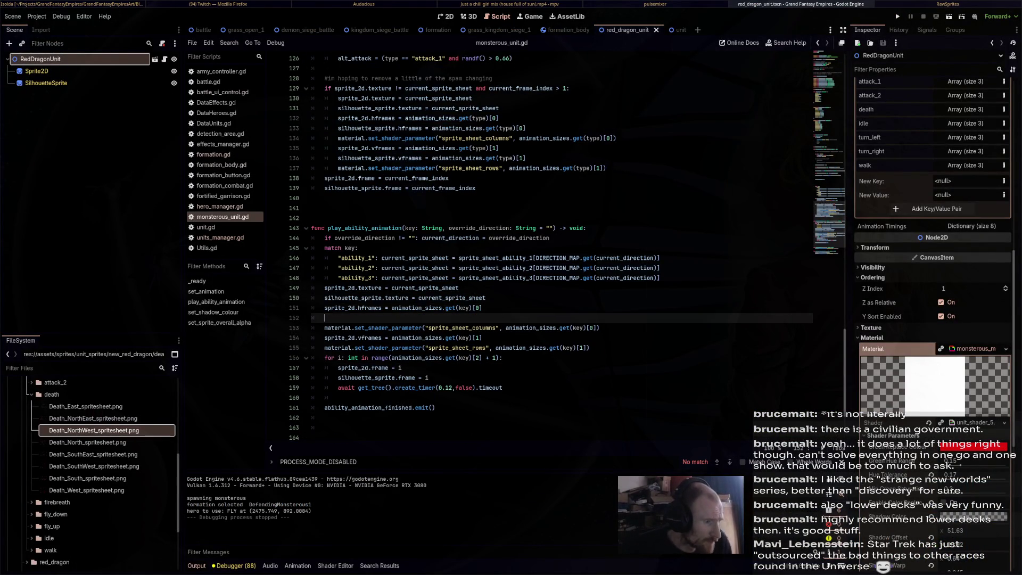
key("ctrl+v")
left_click_drag(338, 158, 526, 158)
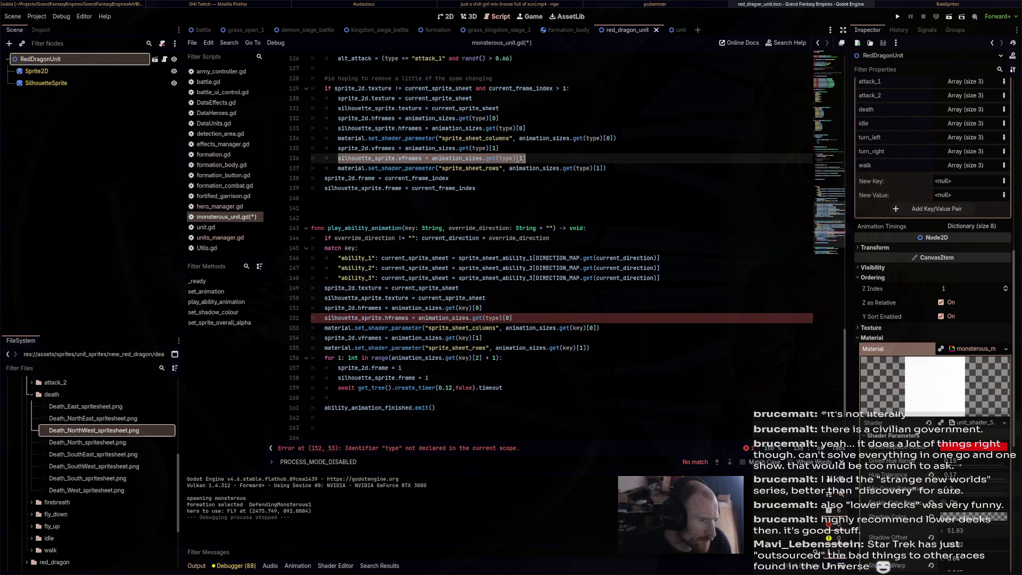
key("ctrl+c")
left_click(482, 337)
key("Return")
key("ctrl+v")
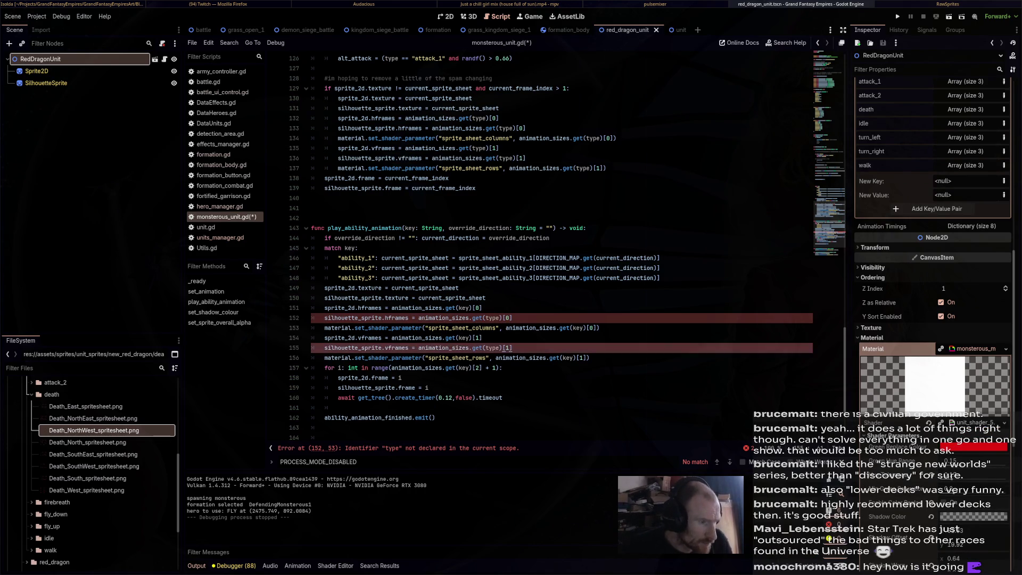
Replace the undeclared 'type' with 'key' on lines 155 and 152 and save monsterous_unit.gd.
double_click(492, 348)
type("key")
double_click(493, 317)
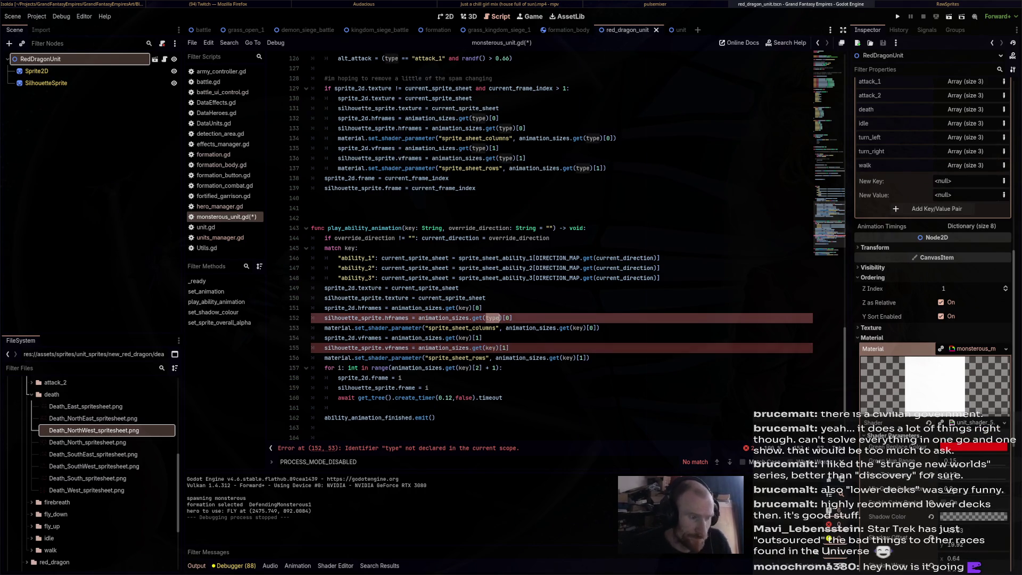
type("key")
key("ctrl+s")
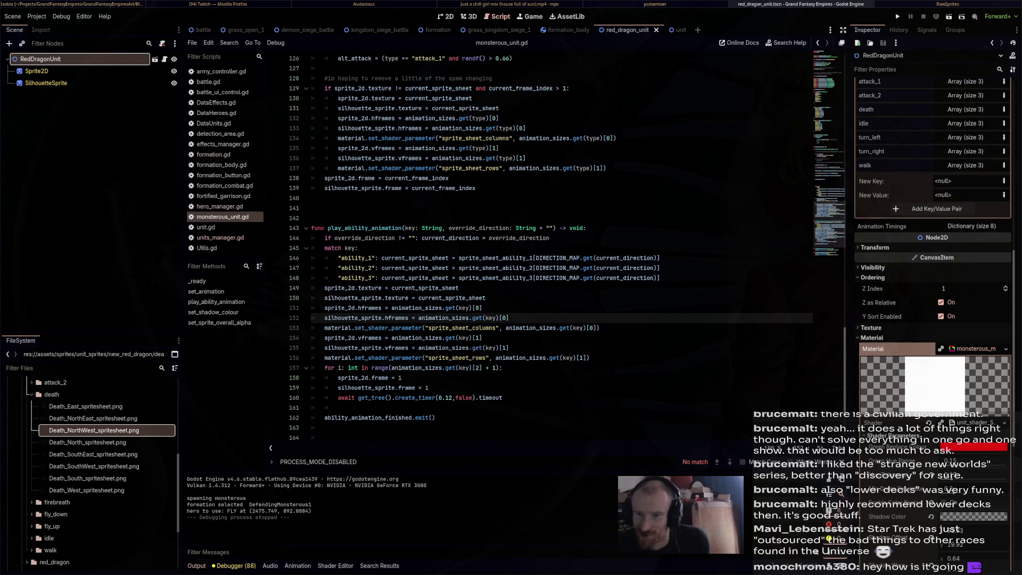
left_click(482, 307)
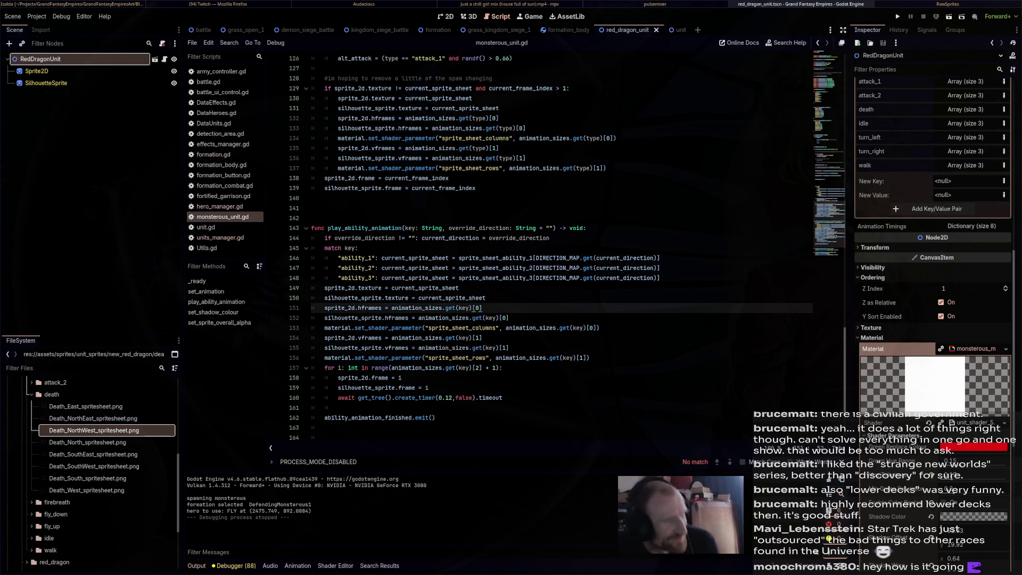
scroll(559, 248, "down", 3)
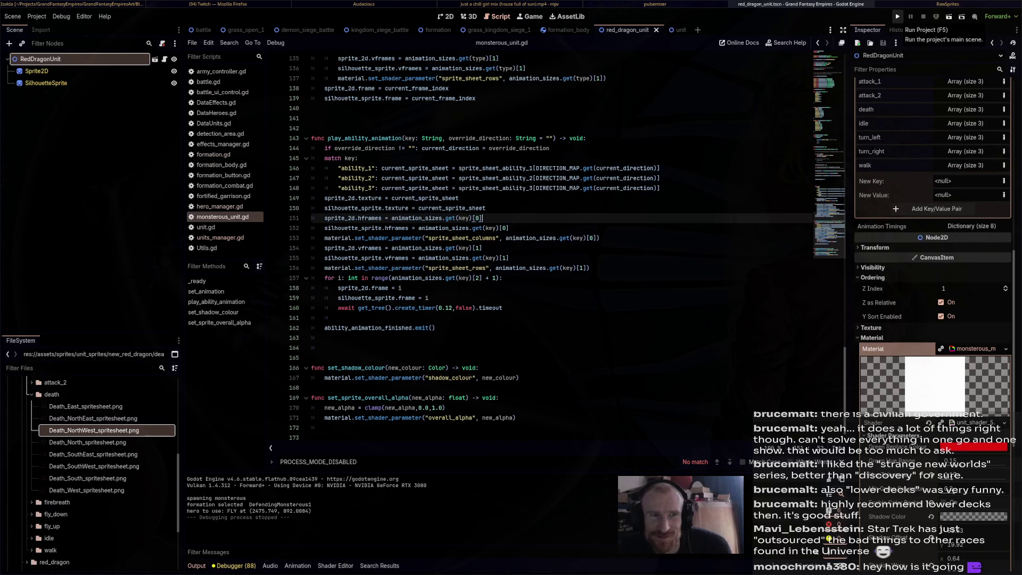
Run the game, start the battle, and order the red dragon to FLY to a spot on the grass.
left_click(897, 17)
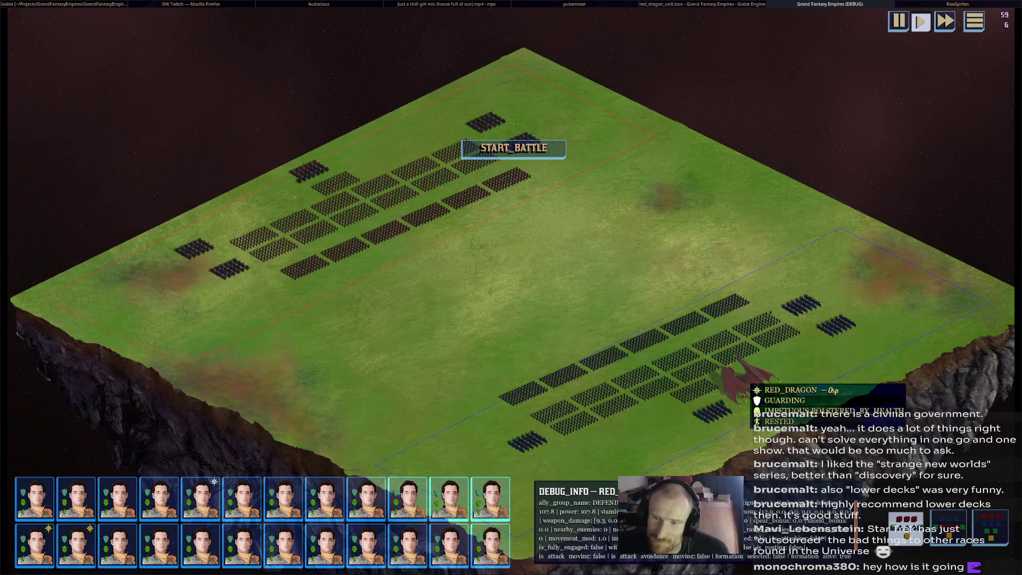
left_click(514, 148)
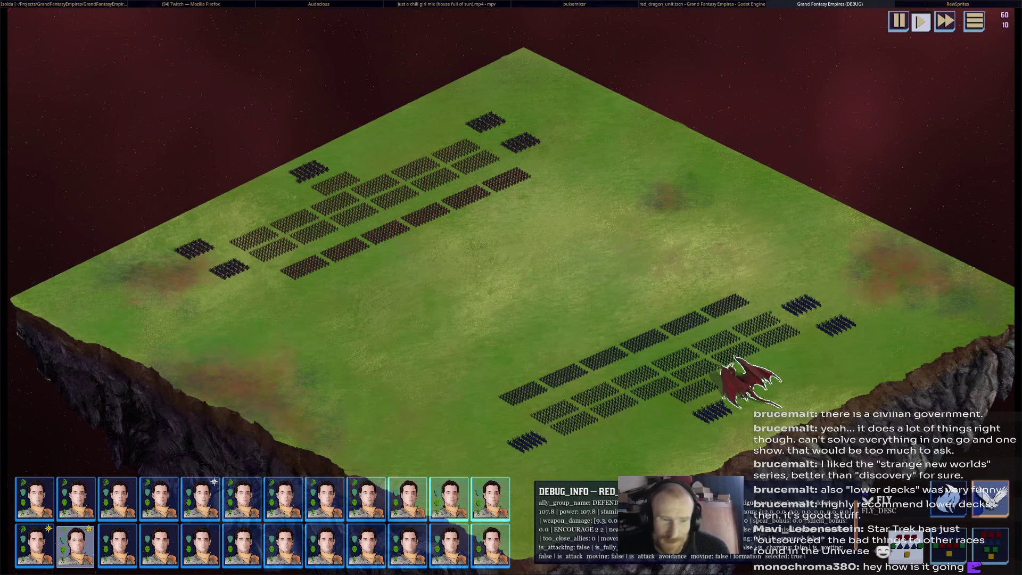
right_click(775, 277)
left_click(800, 267)
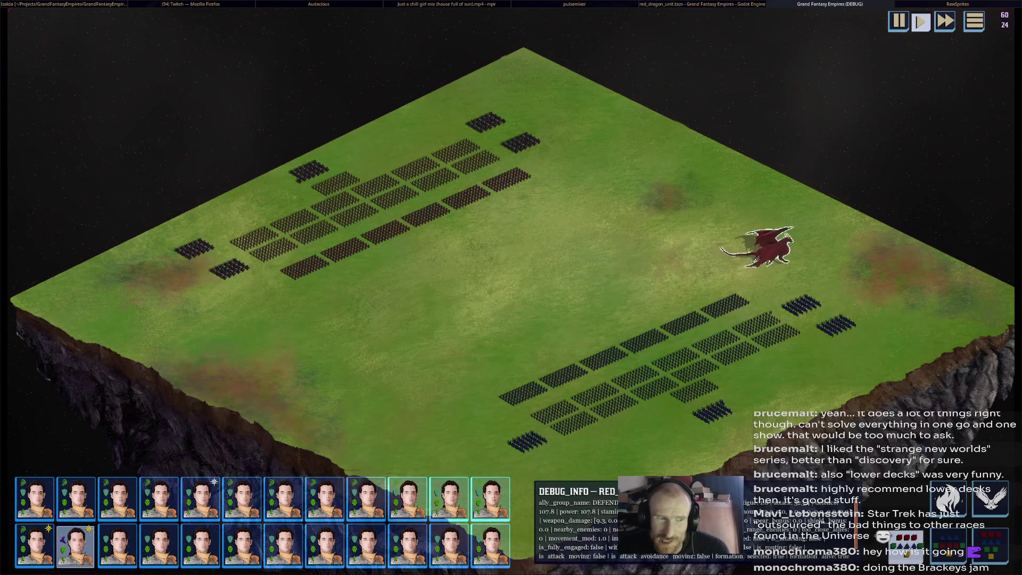
Pan and zoom the battlefield to follow the dragon marching between the formations.
scroll(961, 303, "up", 5)
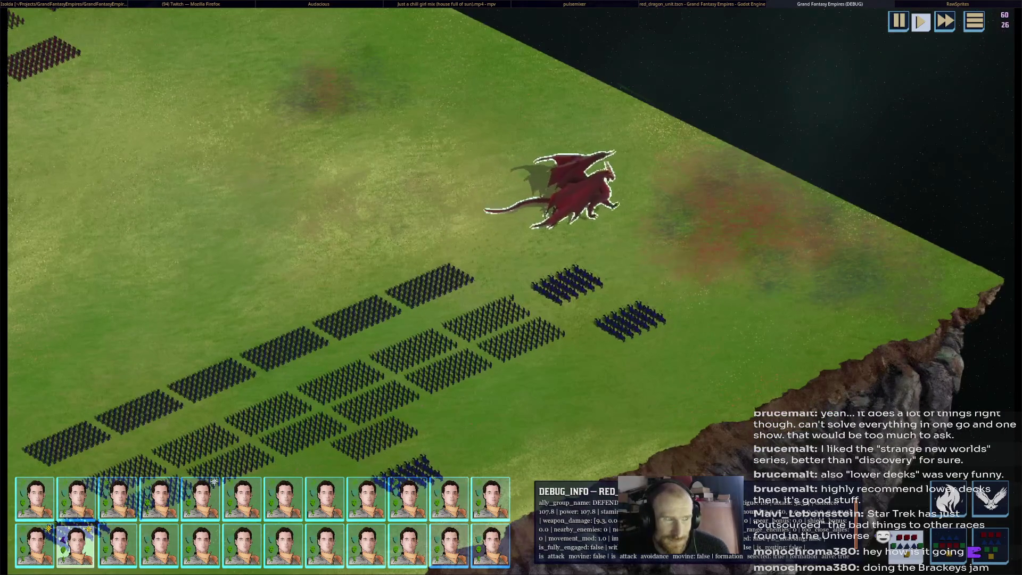
mouse_move(418, 183)
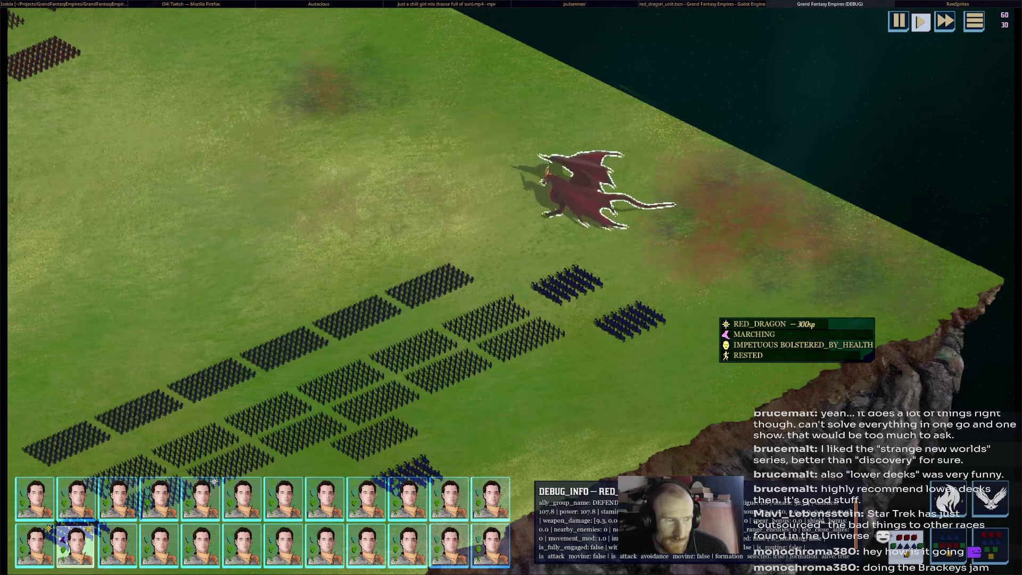
scroll(511, 287, "down", 5)
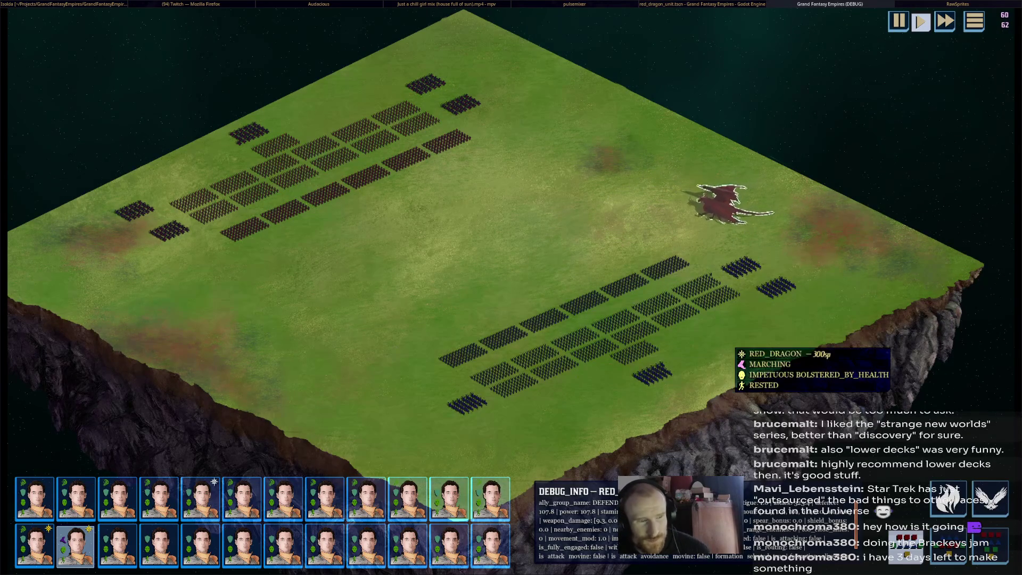
key("Left")
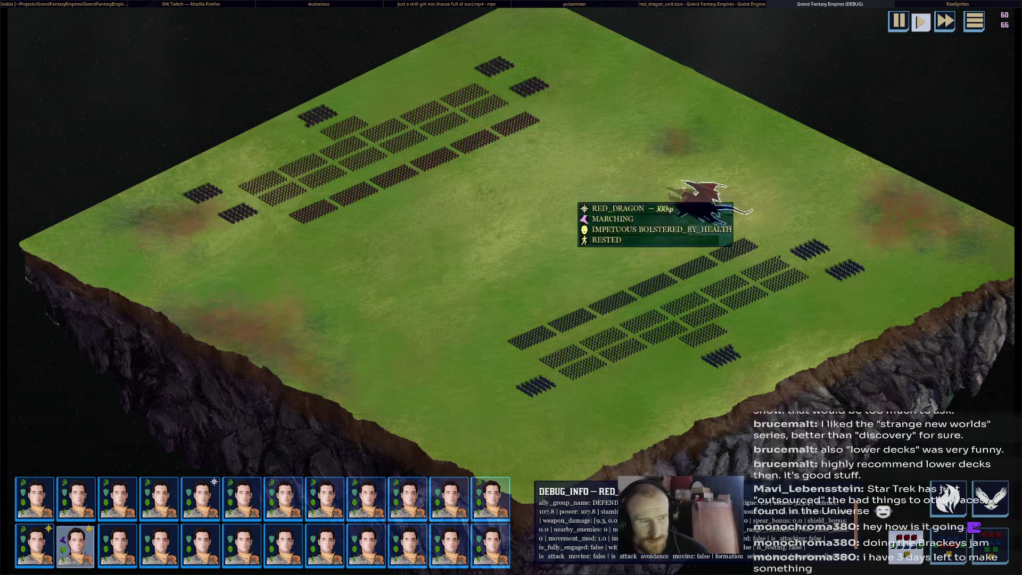
key("Up")
scroll(511, 288, "up", 3)
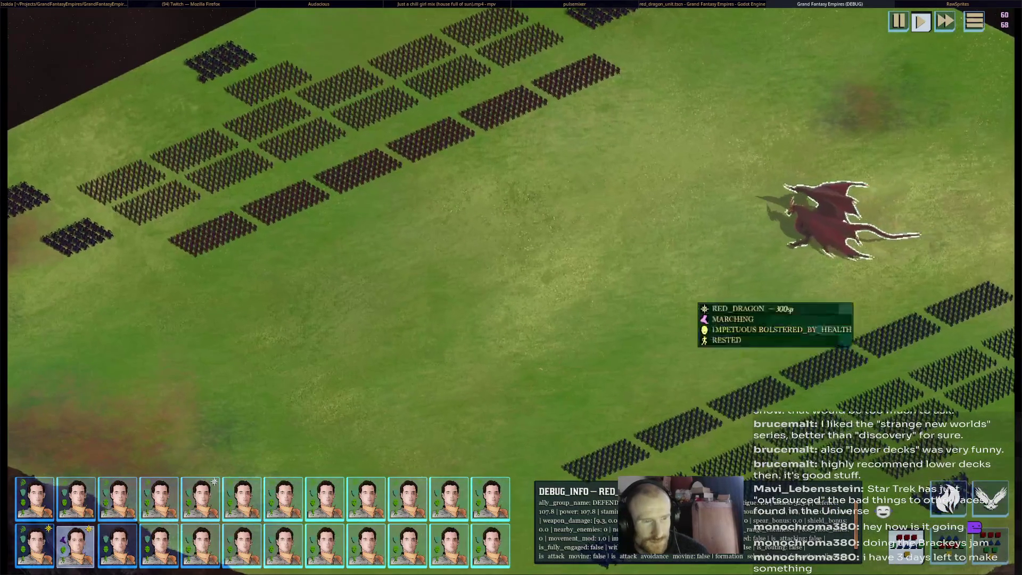
scroll(510, 287, "up", 2)
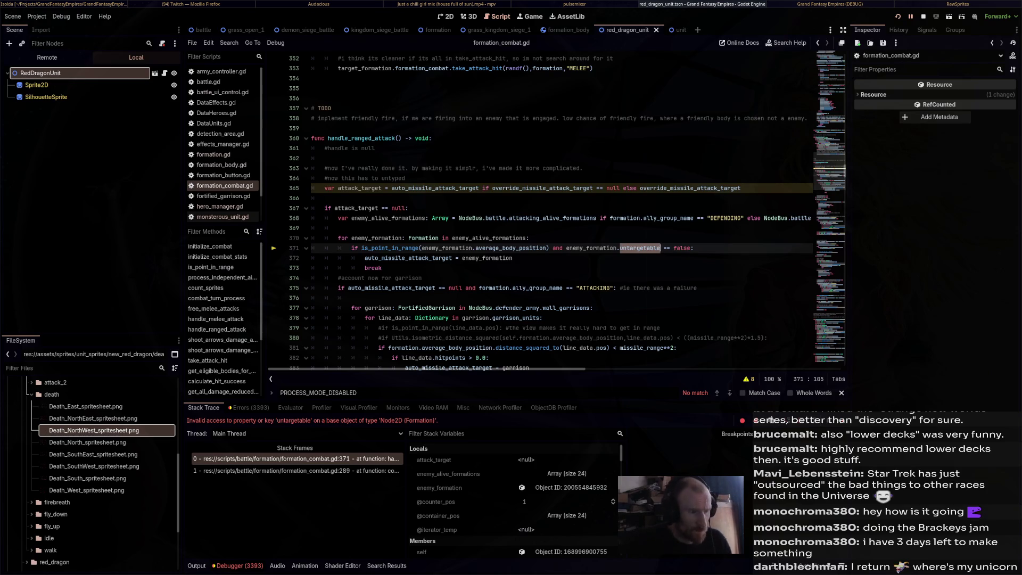
Change the line 371 check to formation_combat.invulnerable, then stop and relaunch the game.
type("formation")
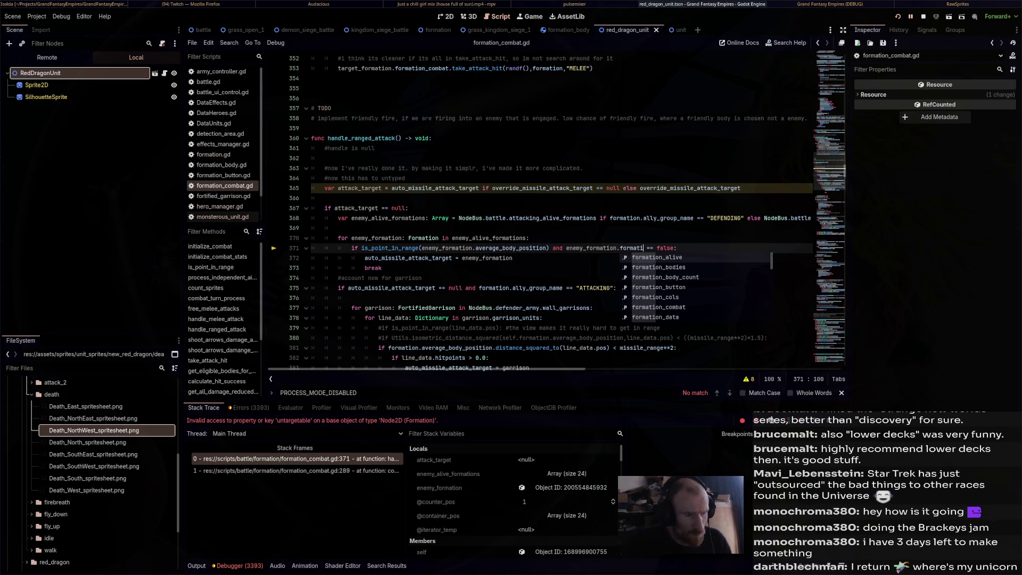
type("_combat.")
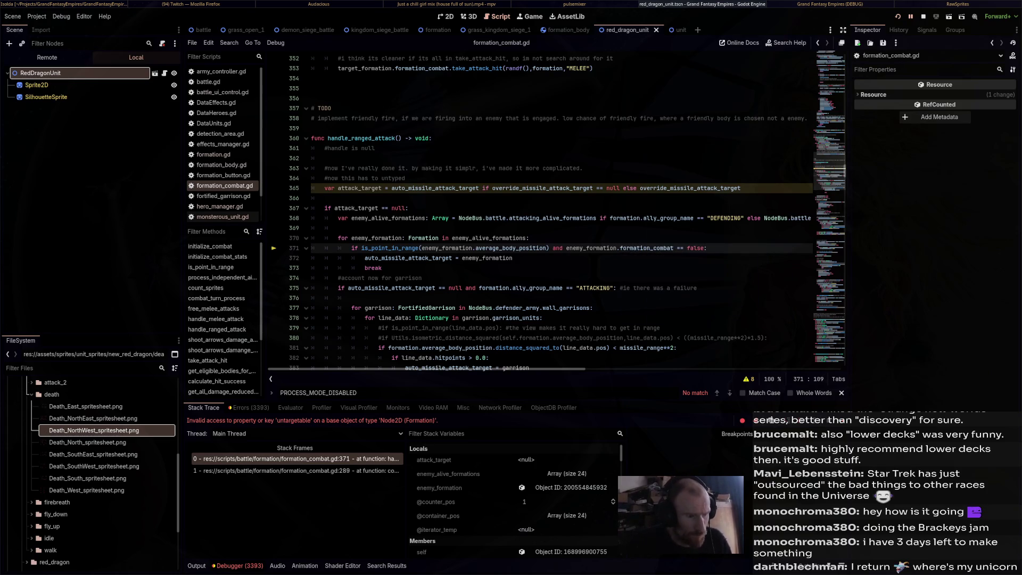
type("in")
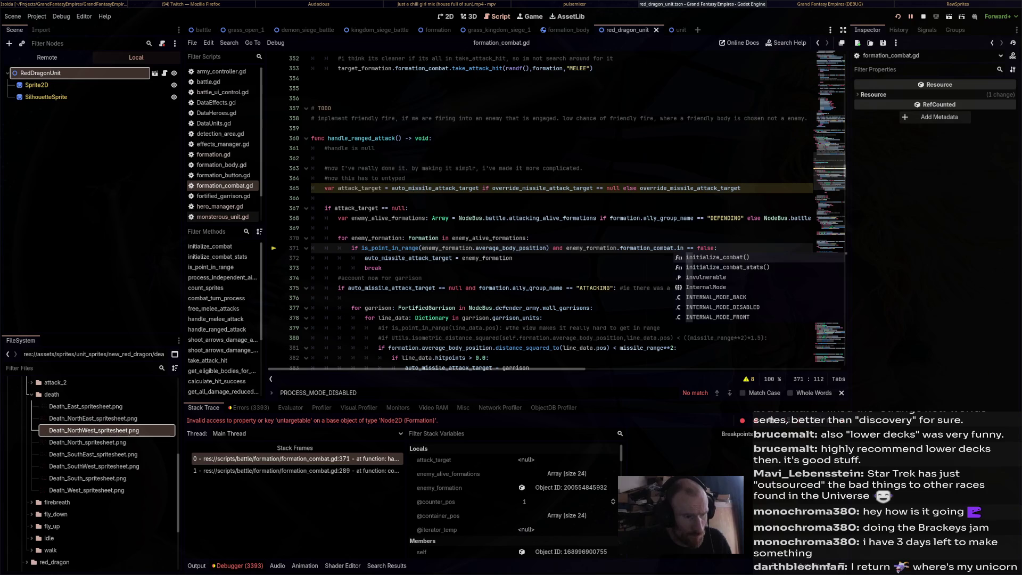
key("Down")
key("Down")
key("Return")
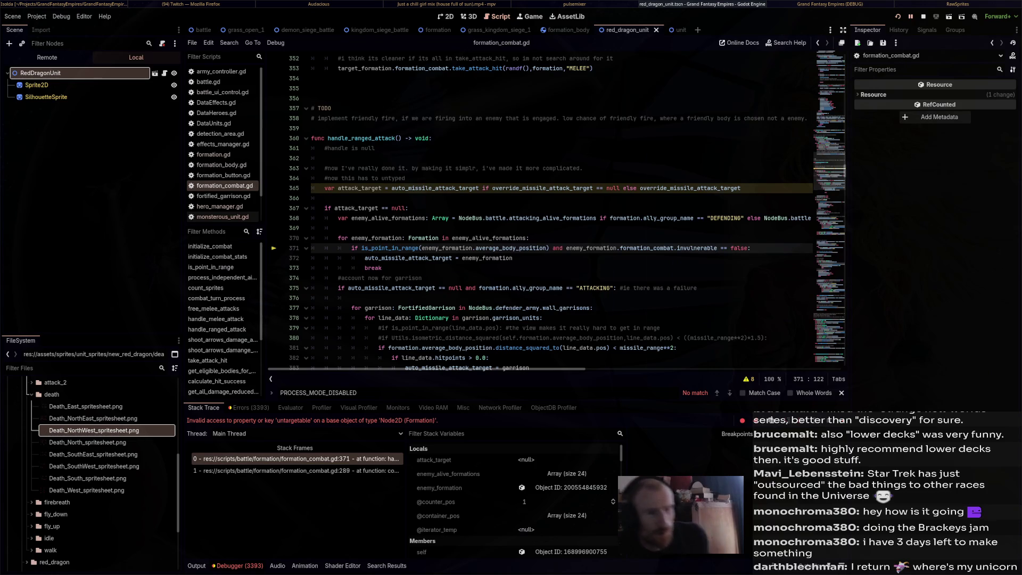
left_click(923, 16)
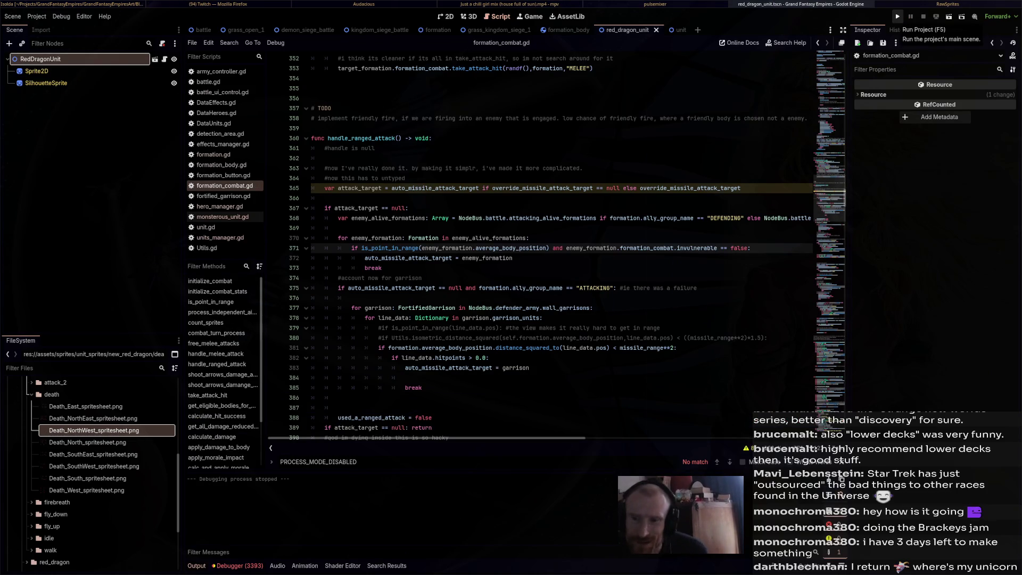
left_click(897, 17)
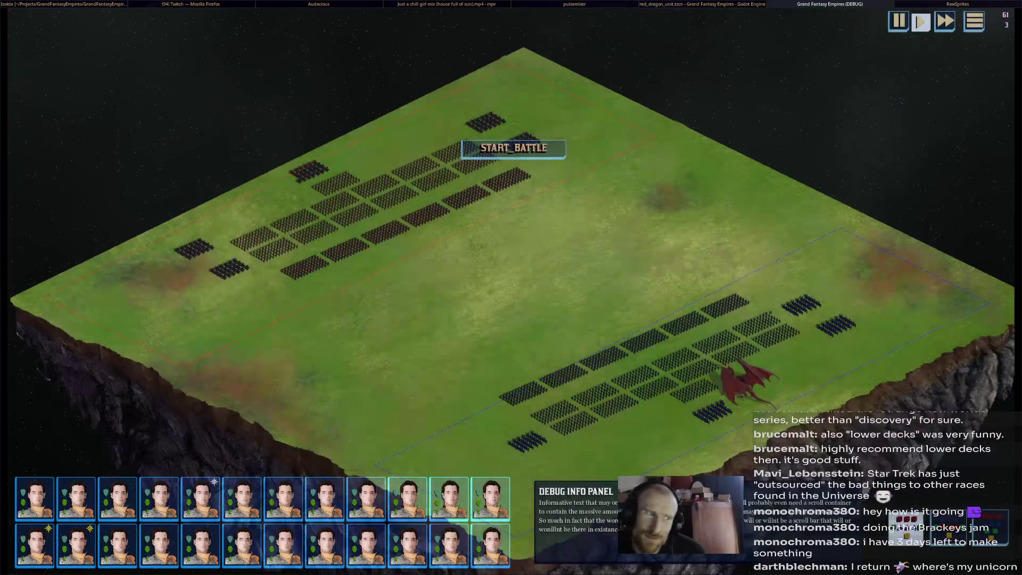
Start the battle, send the dragon to a spot on the field, and zoom in until the debugger breaks.
left_click(513, 147)
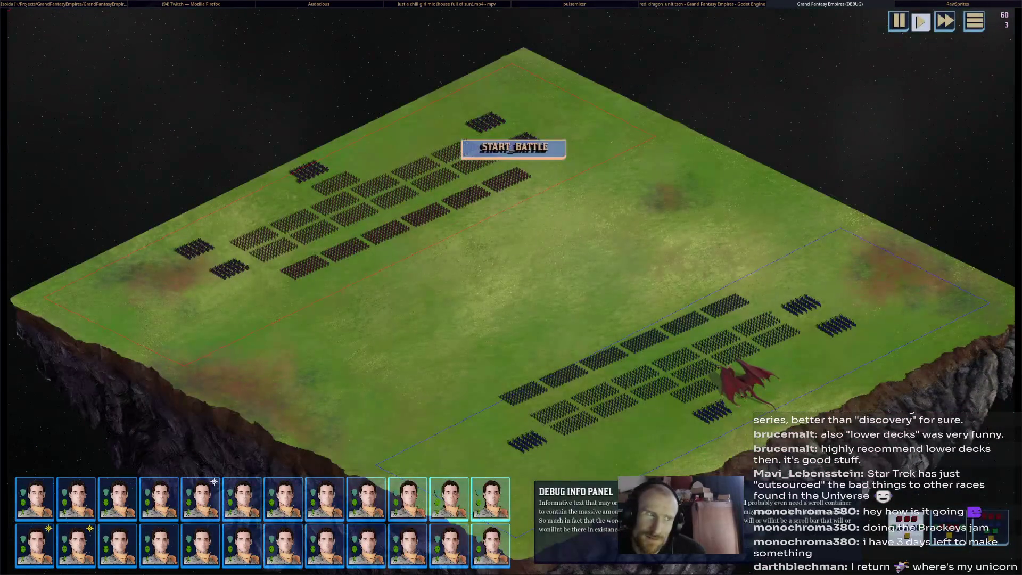
mouse_move(762, 382)
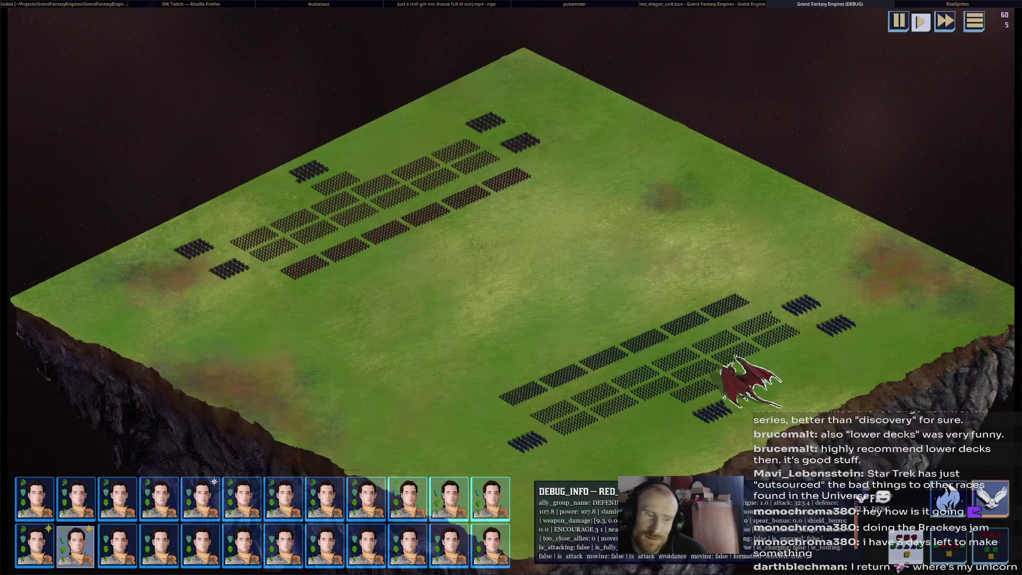
right_click(525, 239)
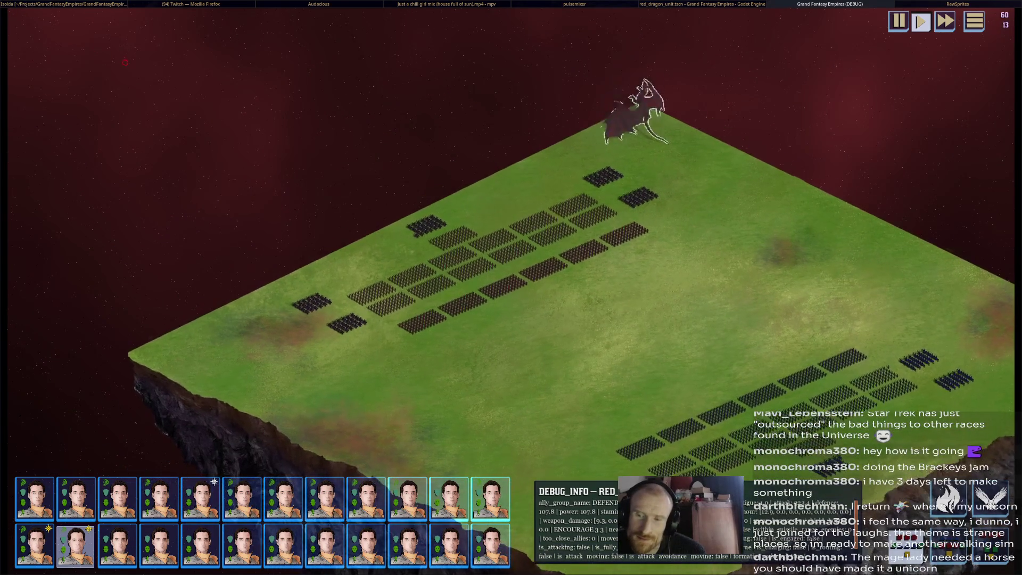
scroll(378, 218, "up", 3)
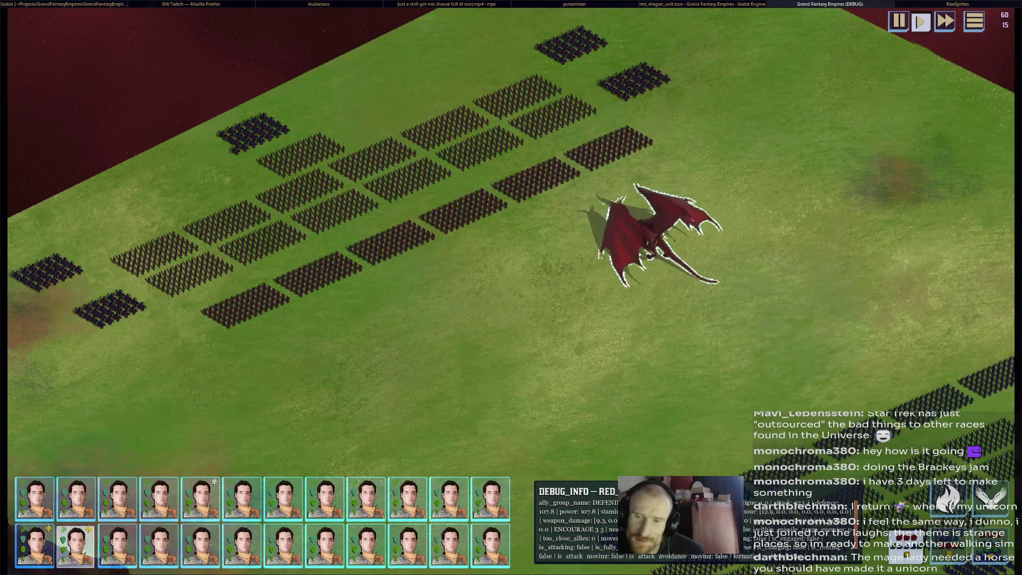
scroll(378, 218, "up", 2)
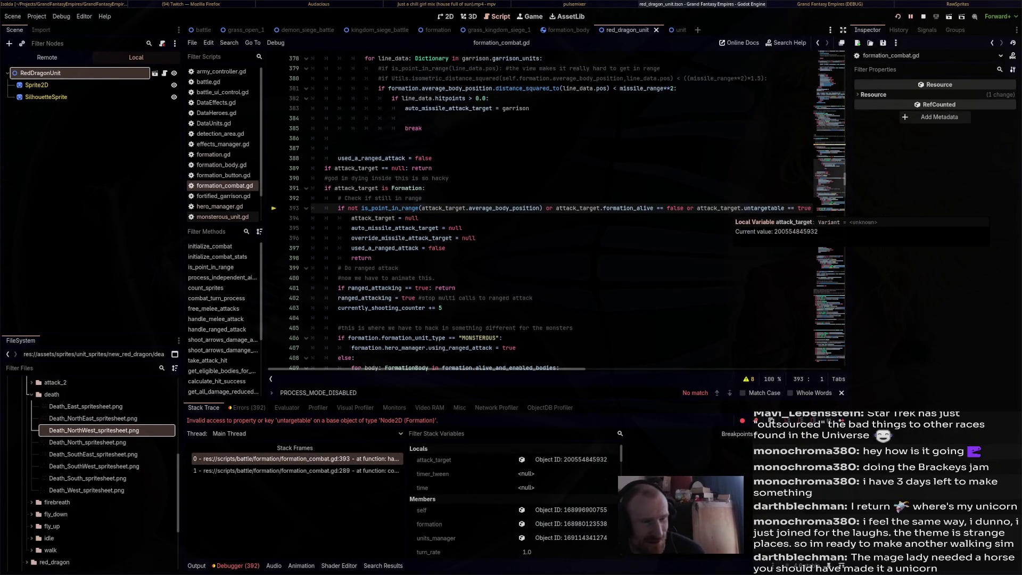
Select attack_target on line 393 to highlight its uses.
double_click(737, 208)
left_click(399, 267)
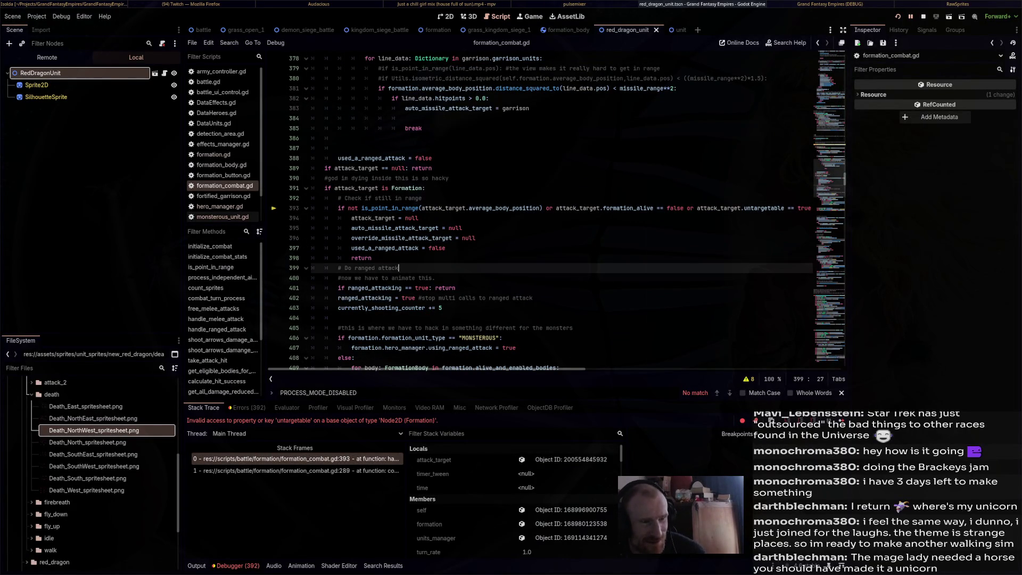
double_click(718, 208)
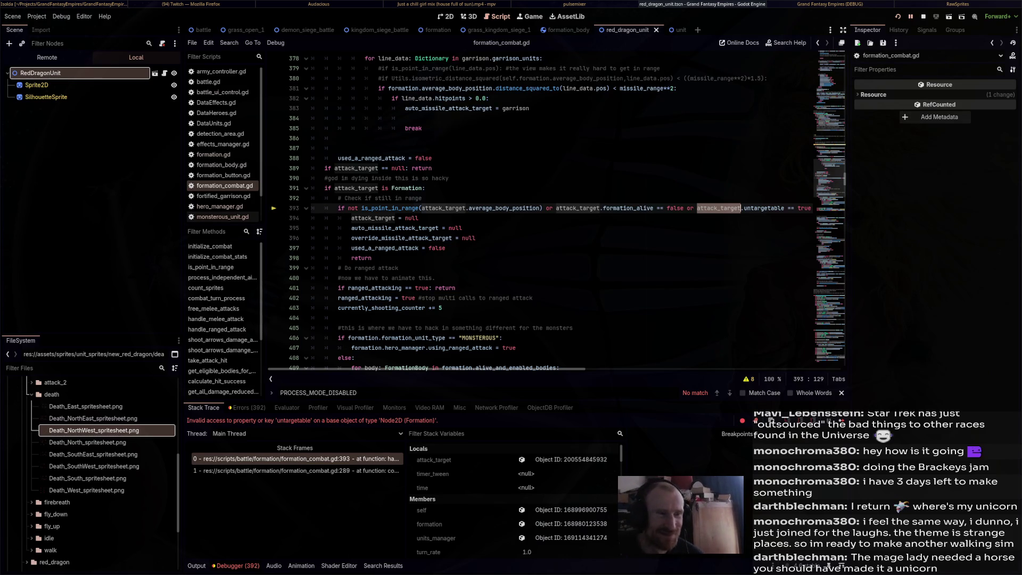
mouse_move(732, 208)
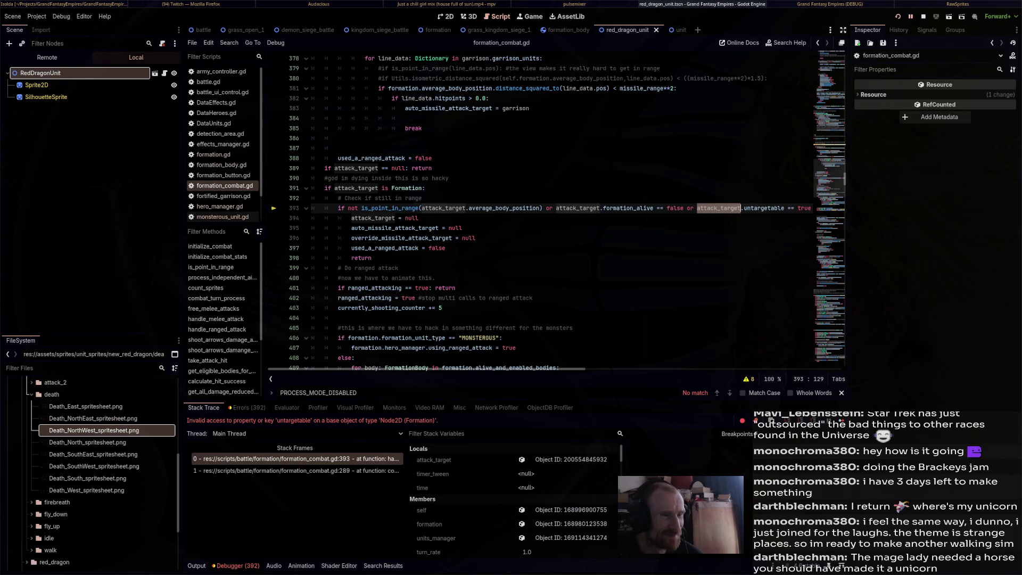
Make line 393 check attack_target.formation_combat.invulnerable, save, and relaunch with F5.
left_click(743, 208)
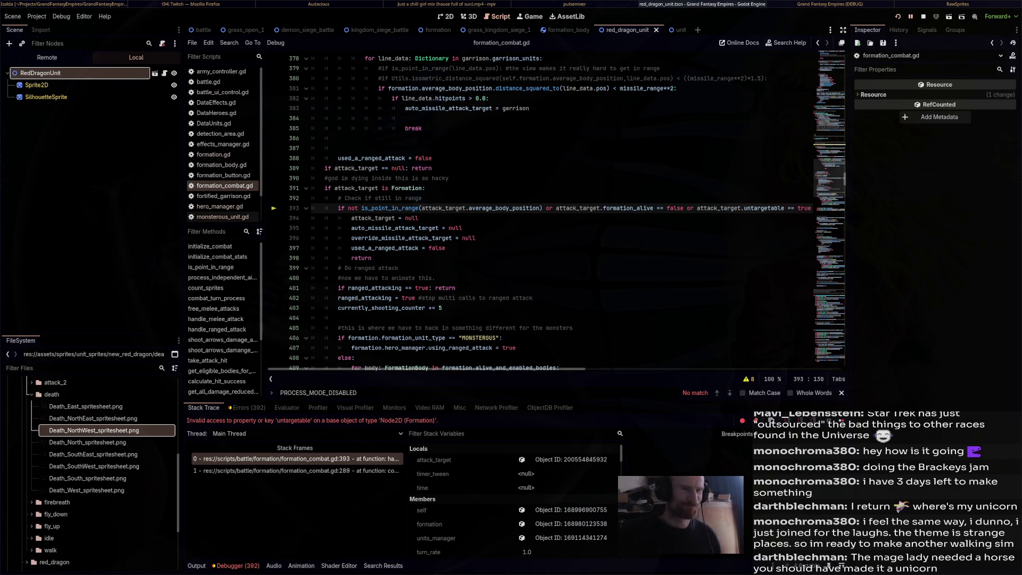
type("orma")
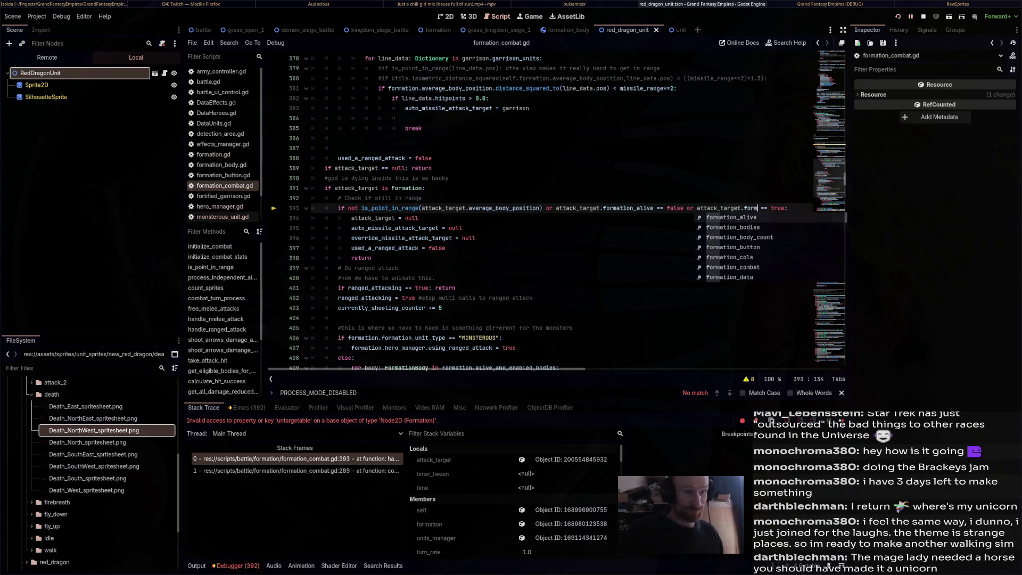
type("tion_combat")
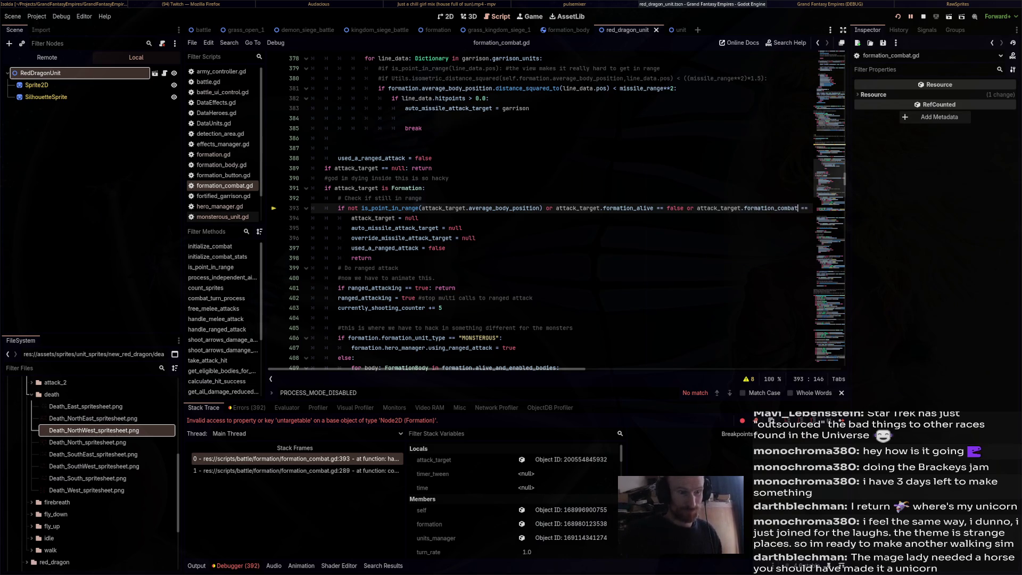
type(".inv")
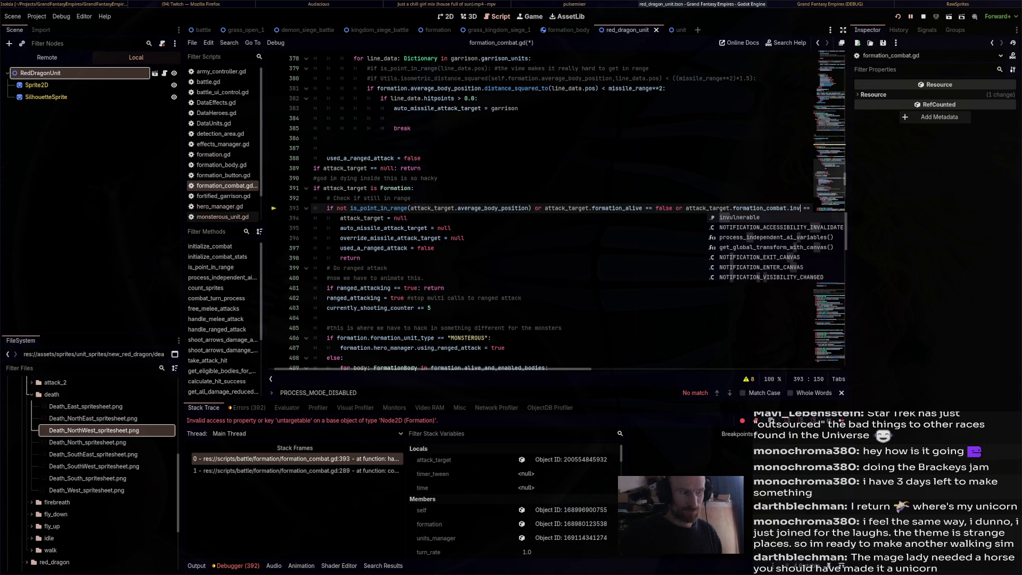
type("ul")
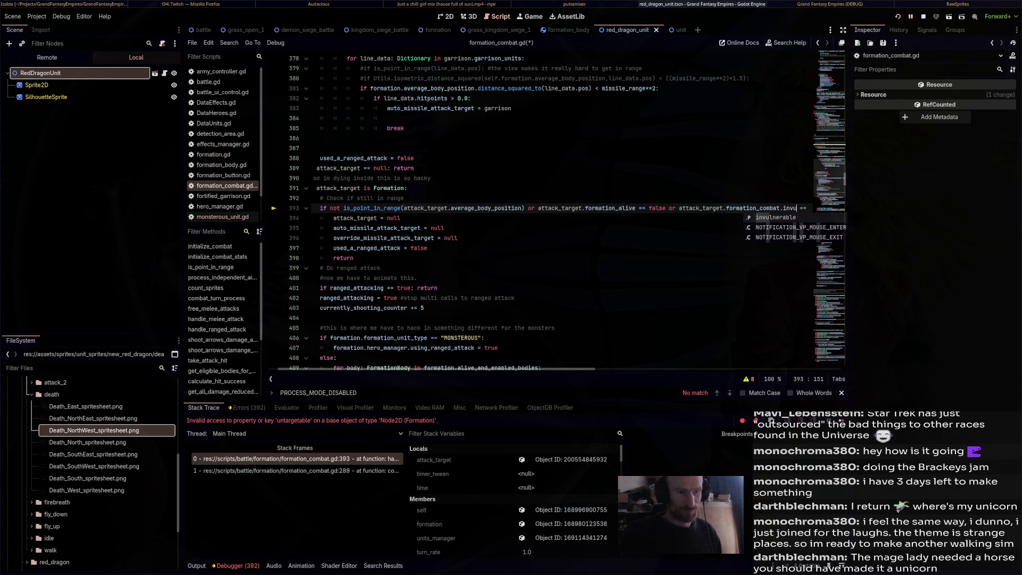
key("Return")
key("ctrl+s")
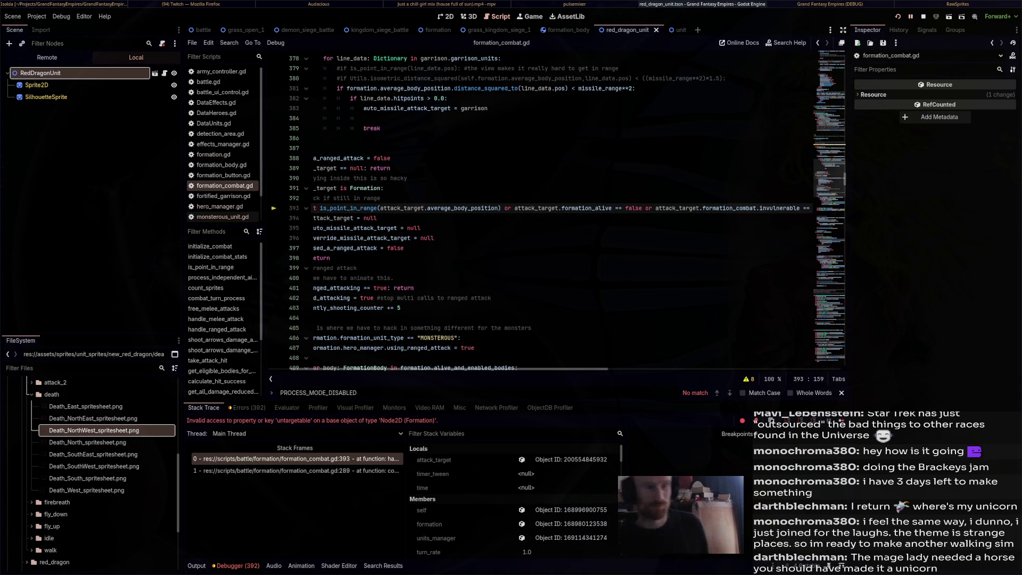
key("F5")
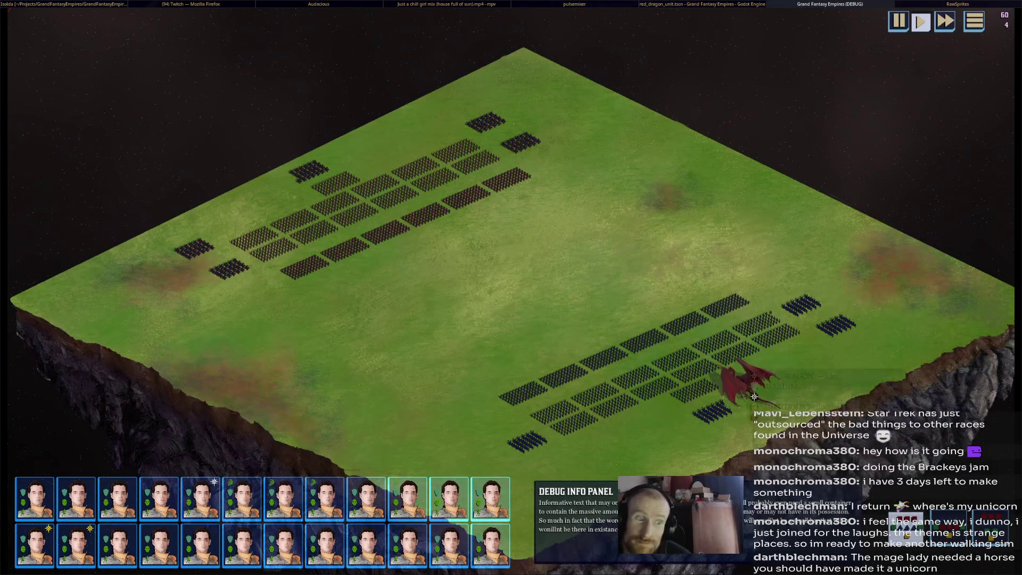
Select the red dragon, choose its FLY ability, and target open ground near the upper armies.
left_click(745, 379)
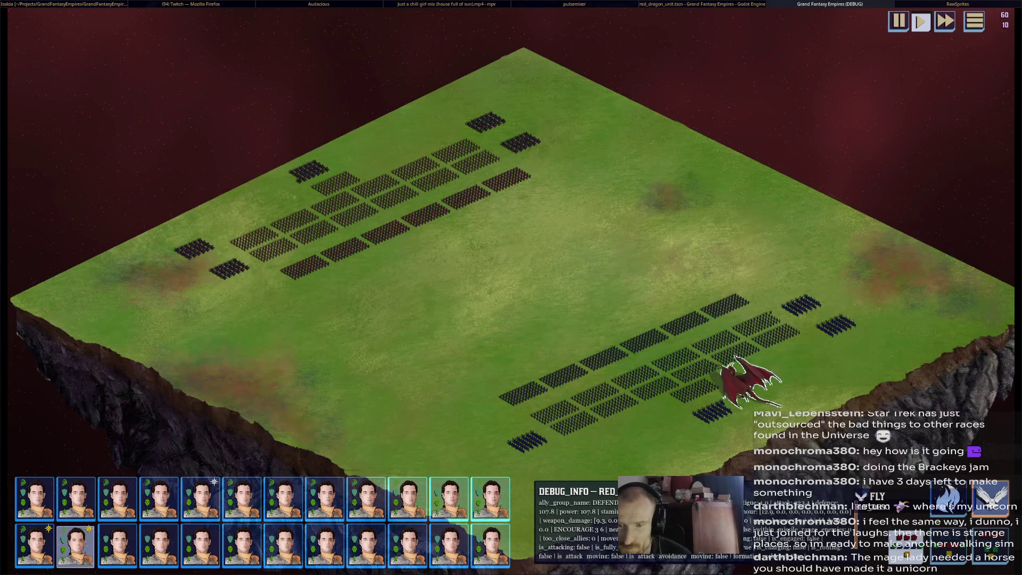
left_click(862, 497)
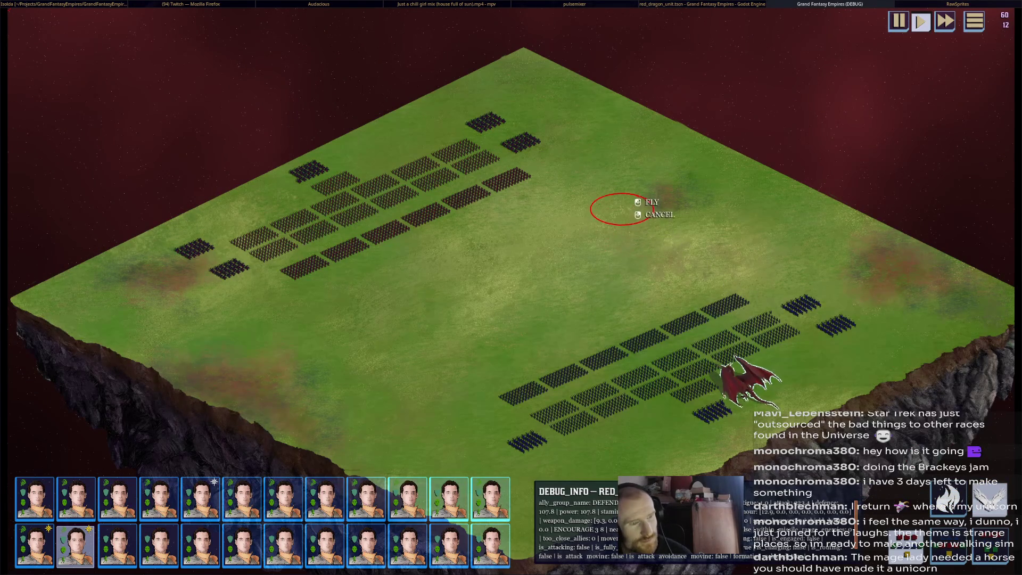
left_click(625, 180)
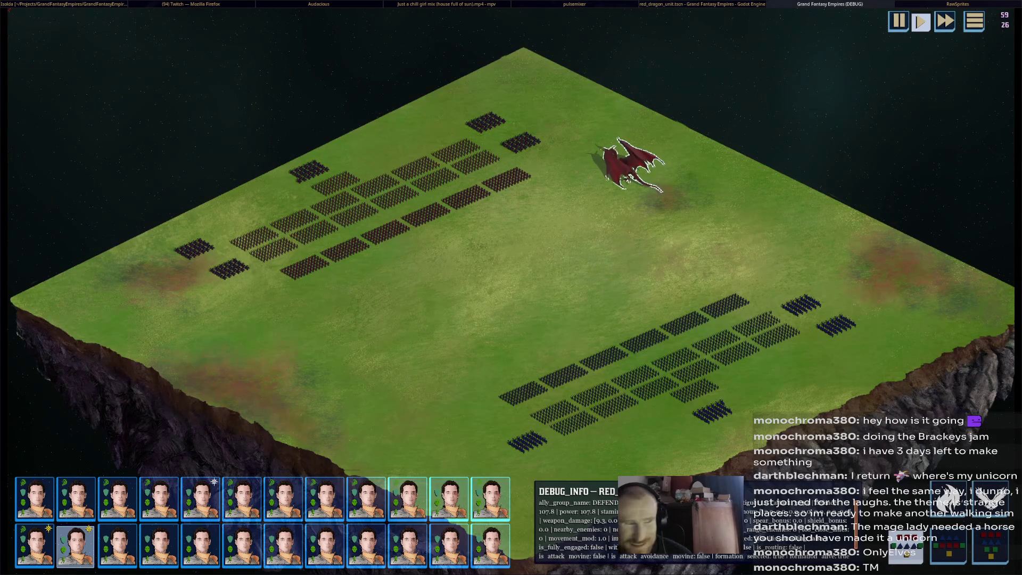
scroll(530, 169, "up", 5)
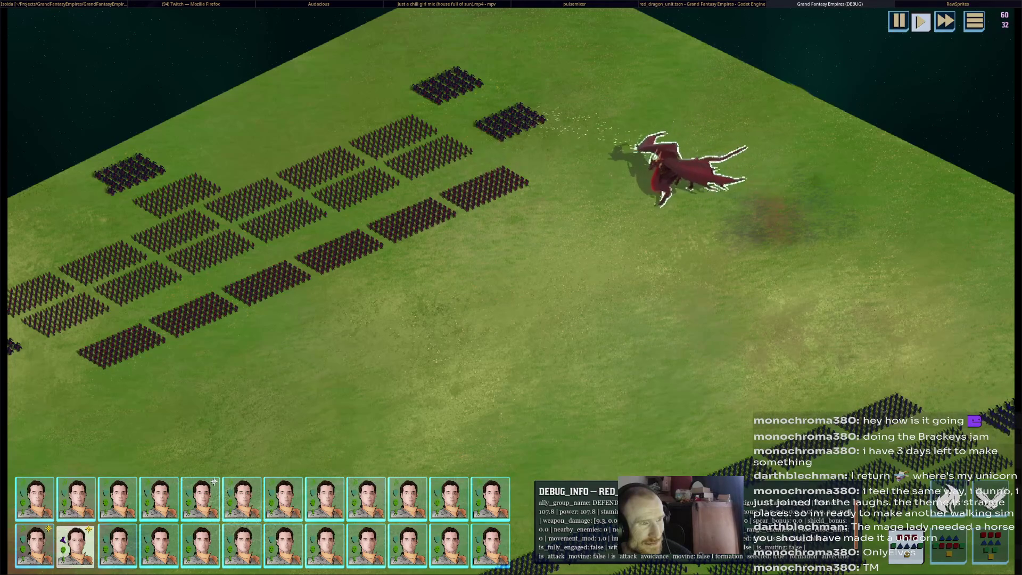
Aim the red dragon's fire breath at the upper-left formations, then stop the debug run with F8.
key("f")
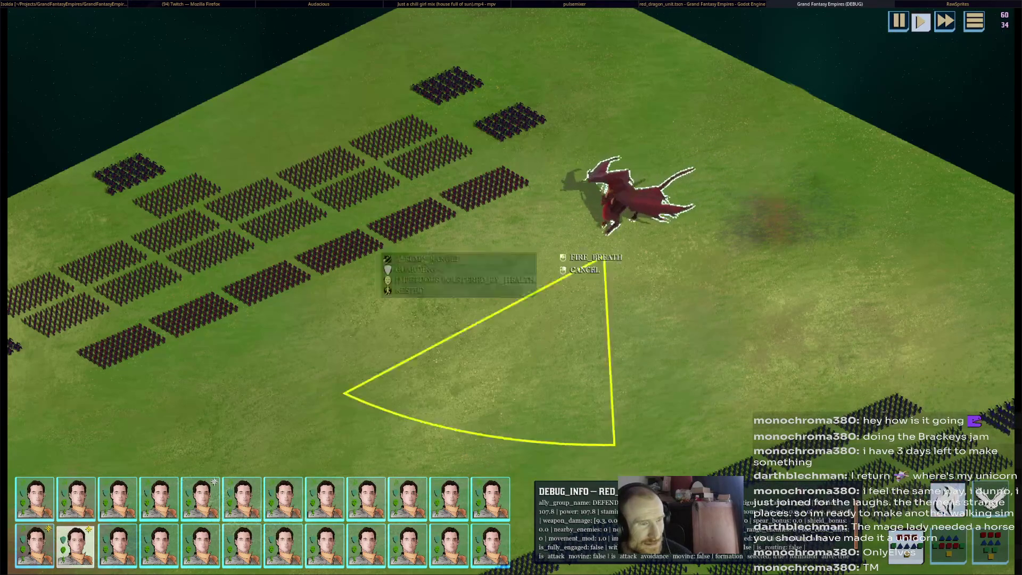
left_click(213, 237)
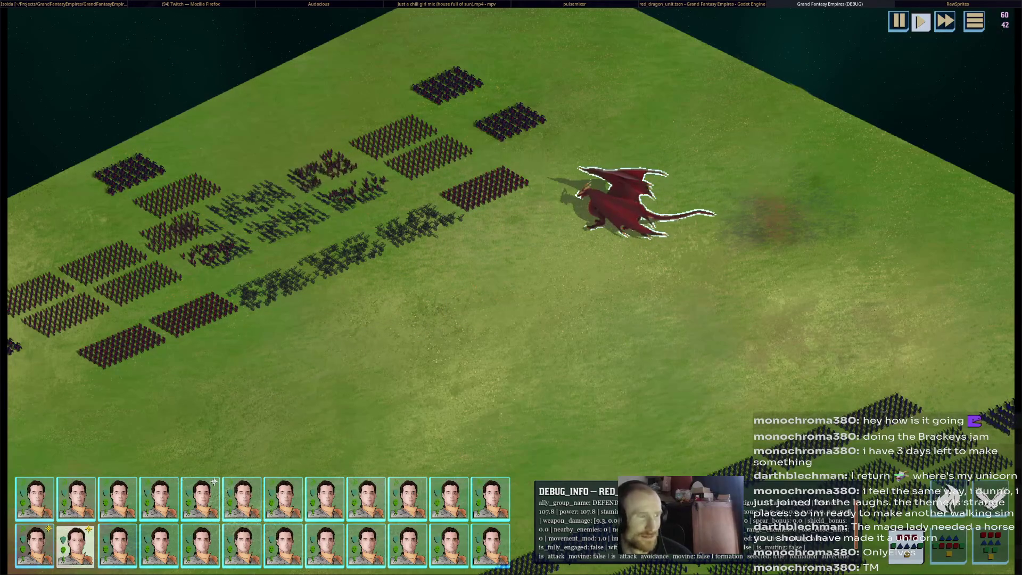
mouse_move(793, 219)
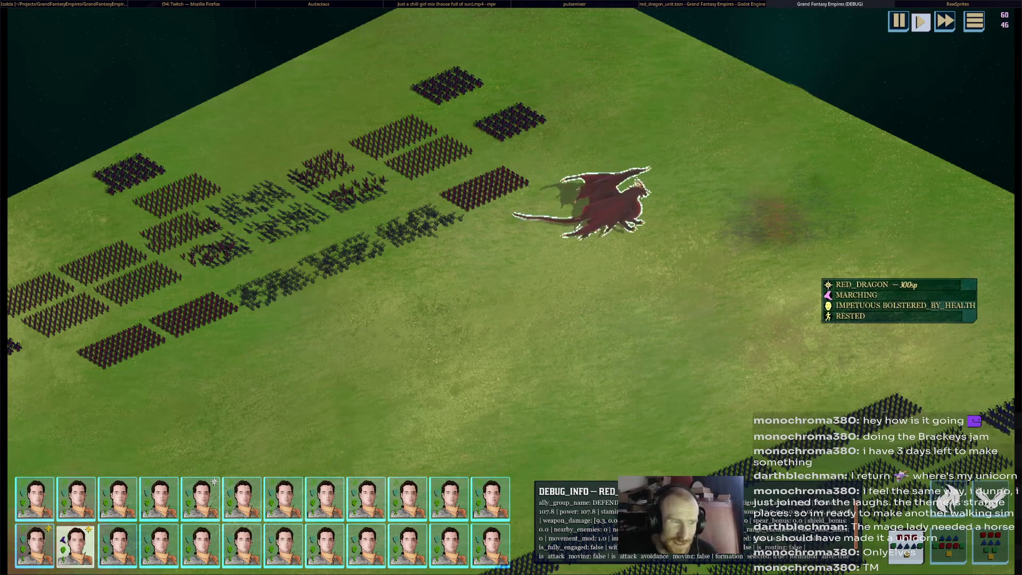
scroll(510, 287, "down", 2)
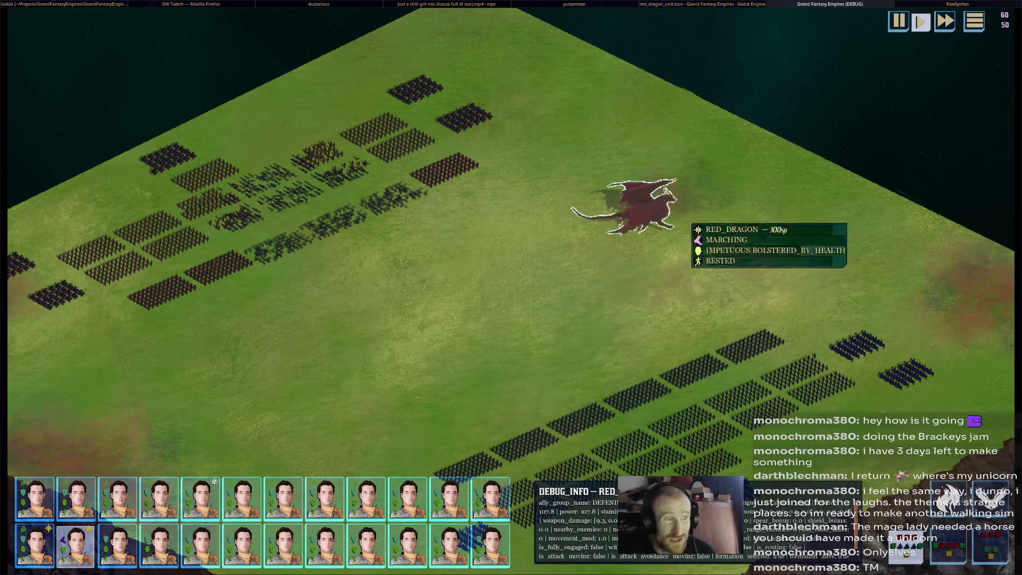
scroll(696, 242, "up", 2)
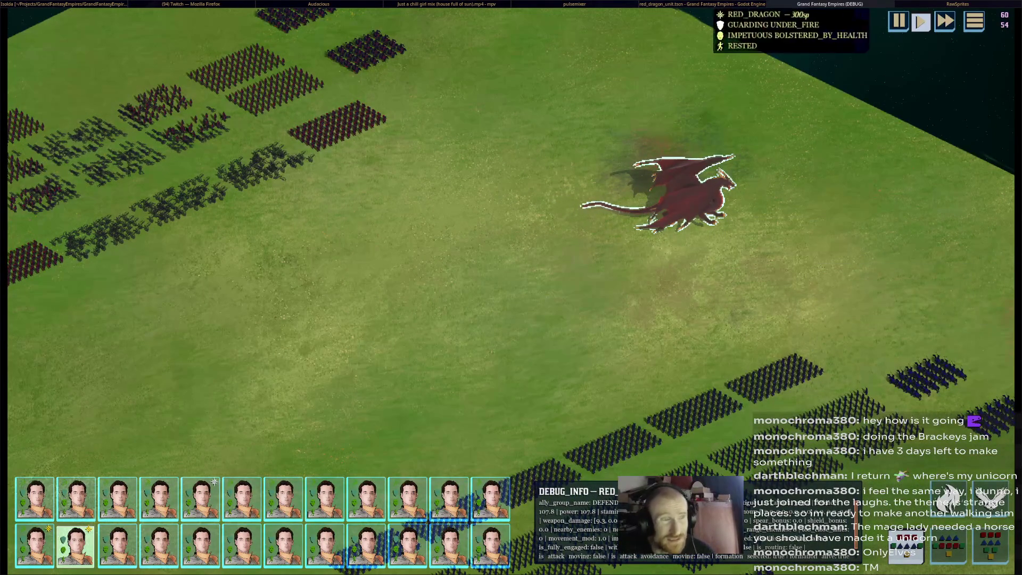
key("F8")
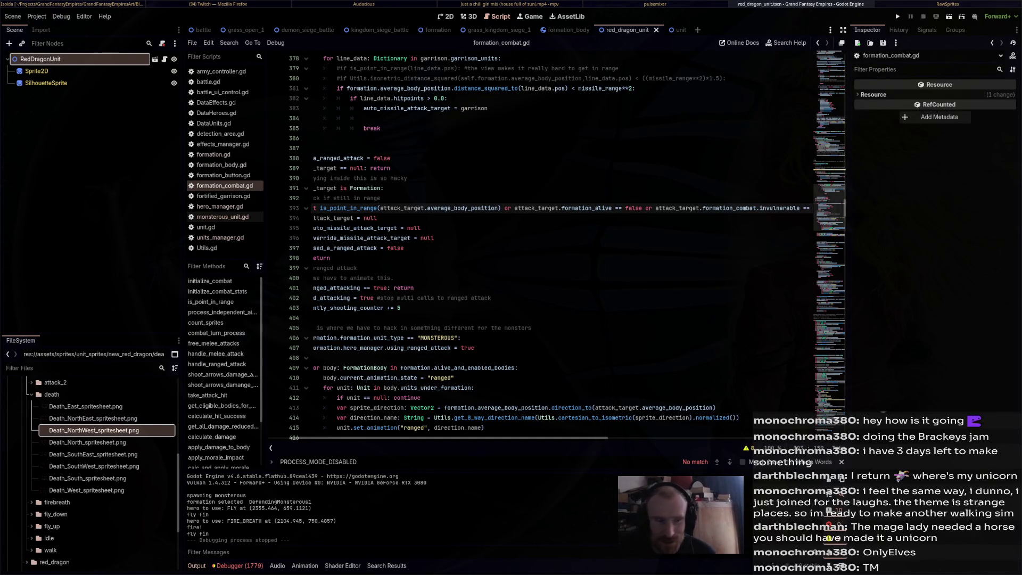
Relaunch the battle with F5, select the red dragon and pan the camera across the battlefield.
key("F5")
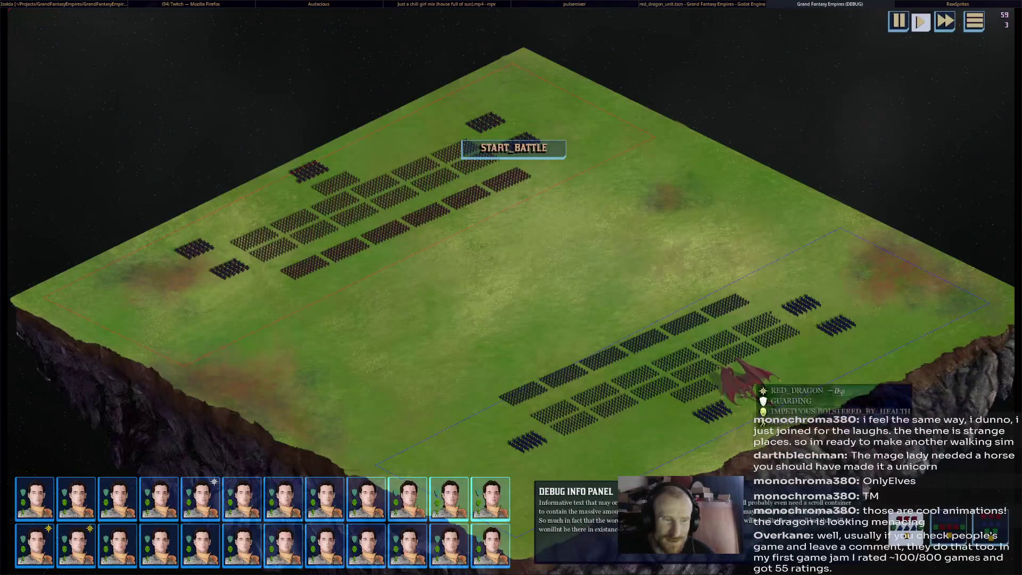
left_click(742, 378)
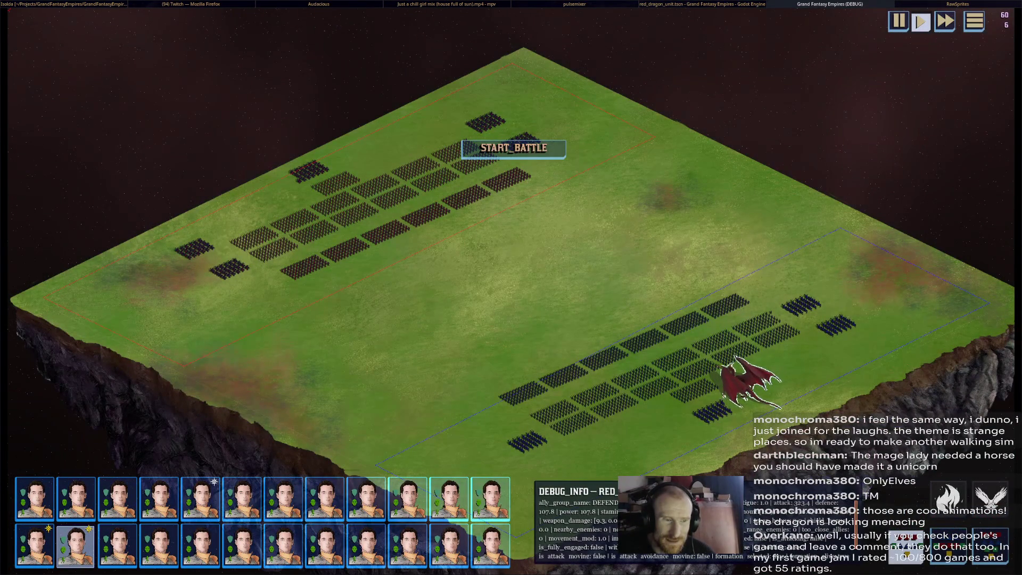
key("Right")
key("Down")
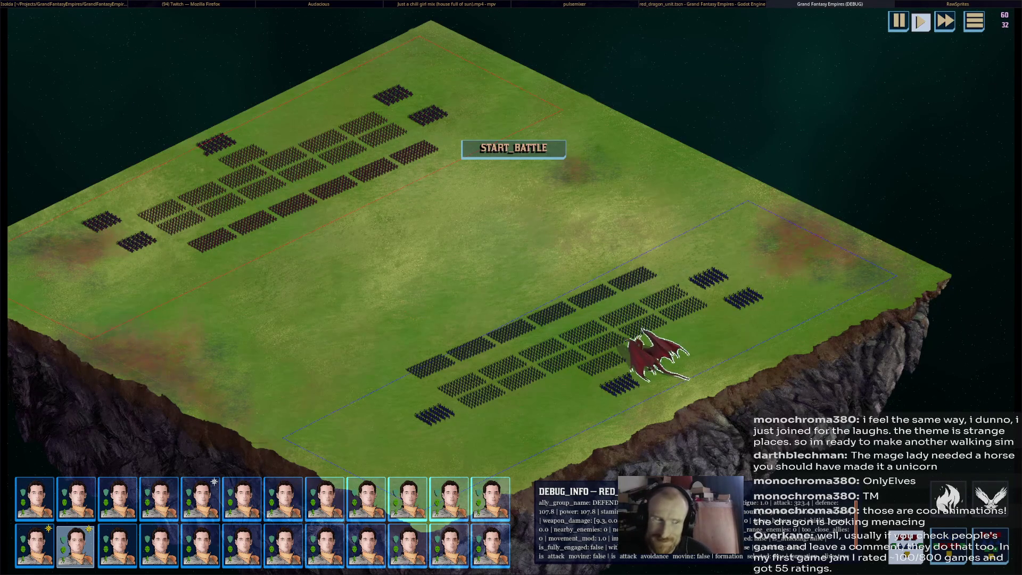
Drag the red dragon up beside the blue army's formations and return to the script editor.
scroll(682, 432, "up", 5)
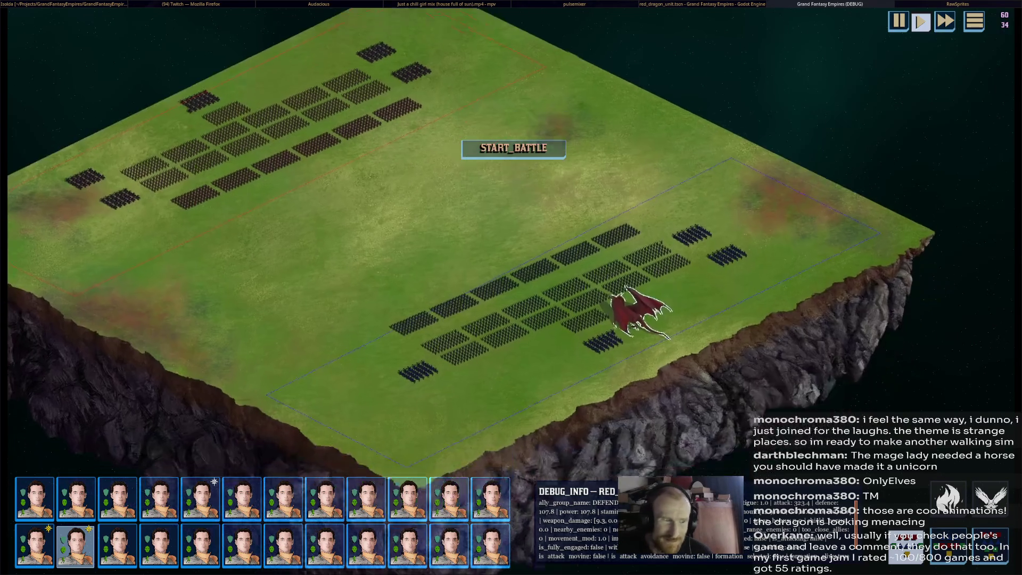
mouse_move(677, 227)
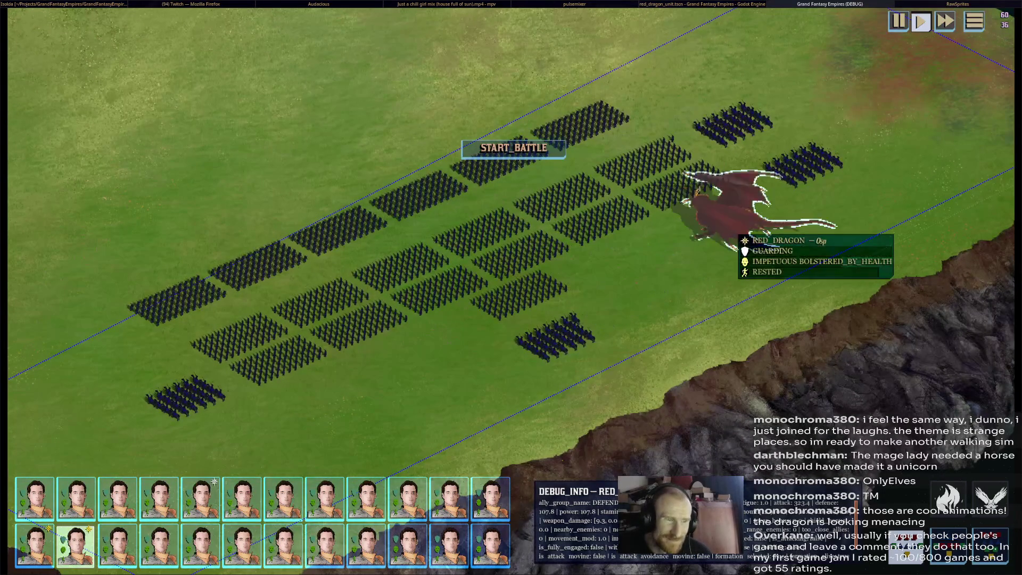
mouse_move(668, 284)
left_mouse_down()
mouse_move(692, 280)
mouse_move(756, 229)
mouse_move(692, 218)
left_mouse_up()
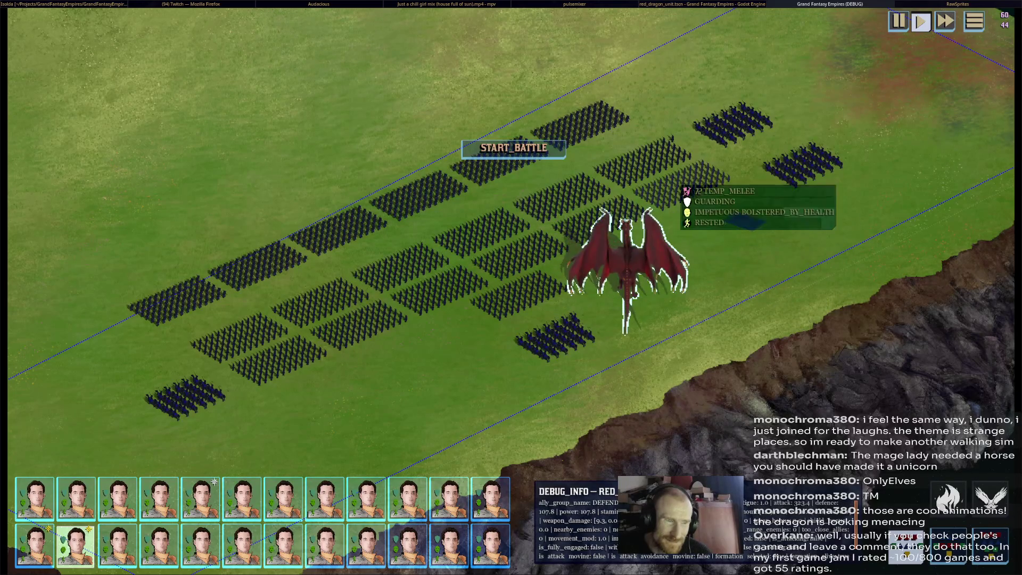
left_click_drag(617, 256, 755, 186)
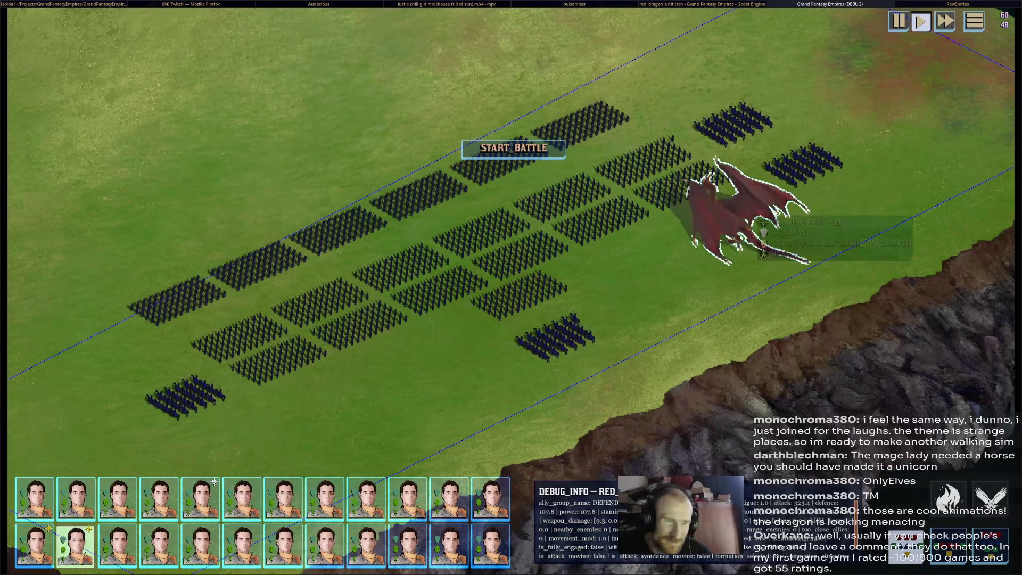
key("alt+Tab")
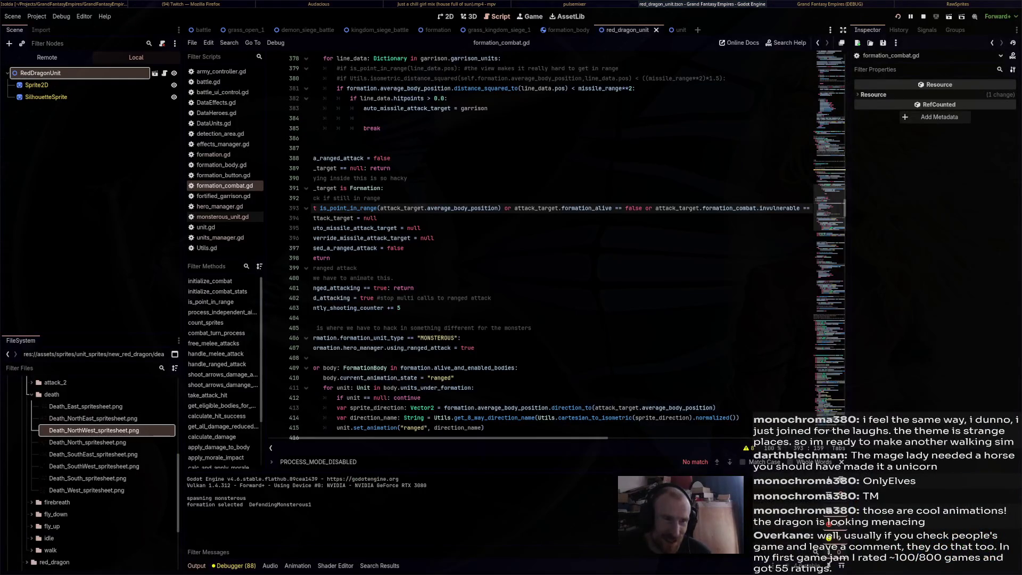
Close the game, cycle past the Twitch dashboard to Blender, and orbit around the horse rig.
key("alt+Tab")
key("alt+F4")
key("alt+Tab")
key("alt+Tab")
key("alt+Tab")
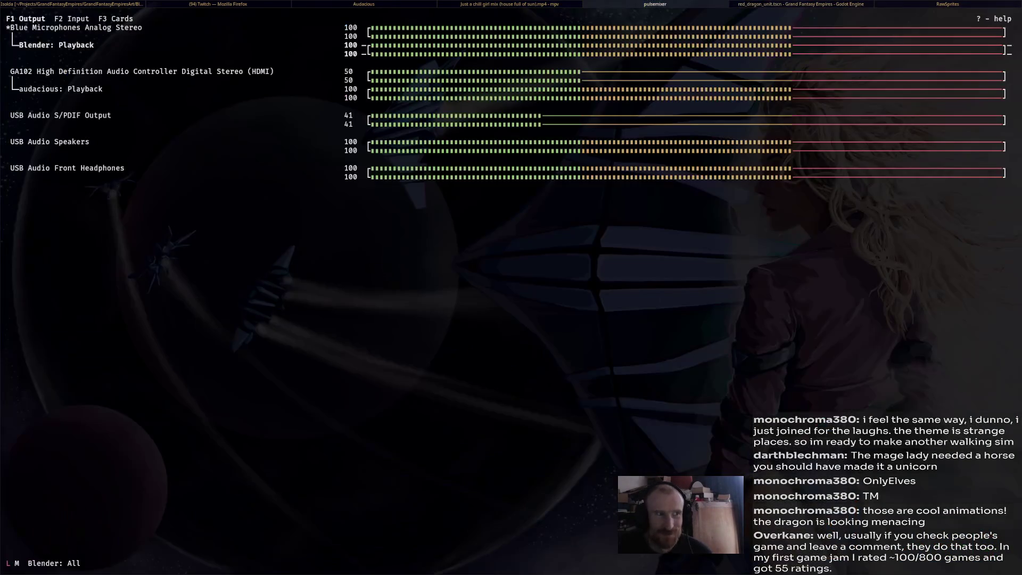
key("alt+Tab")
key("alt+Tab")
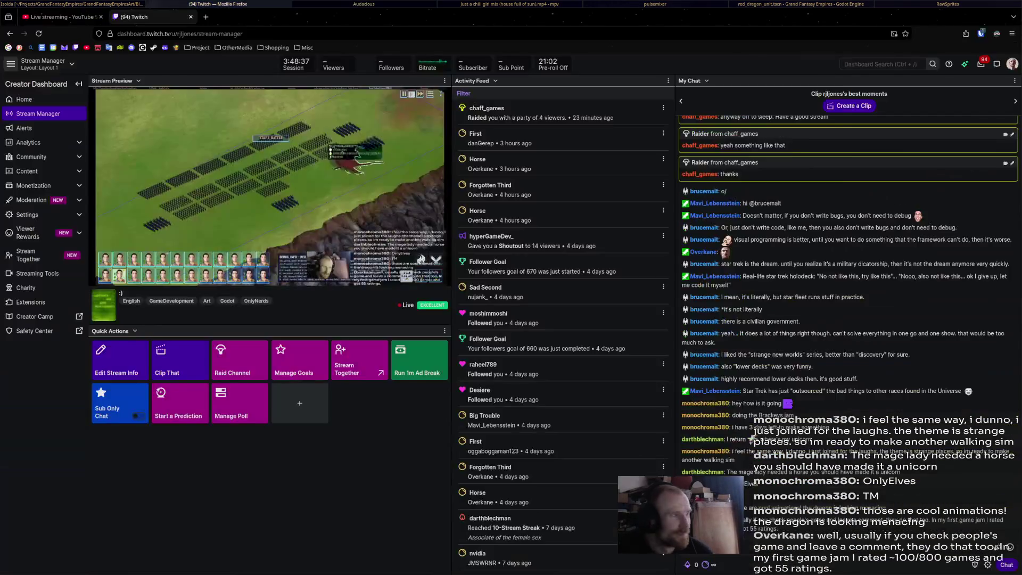
left_click_drag(468, 266, 405, 266)
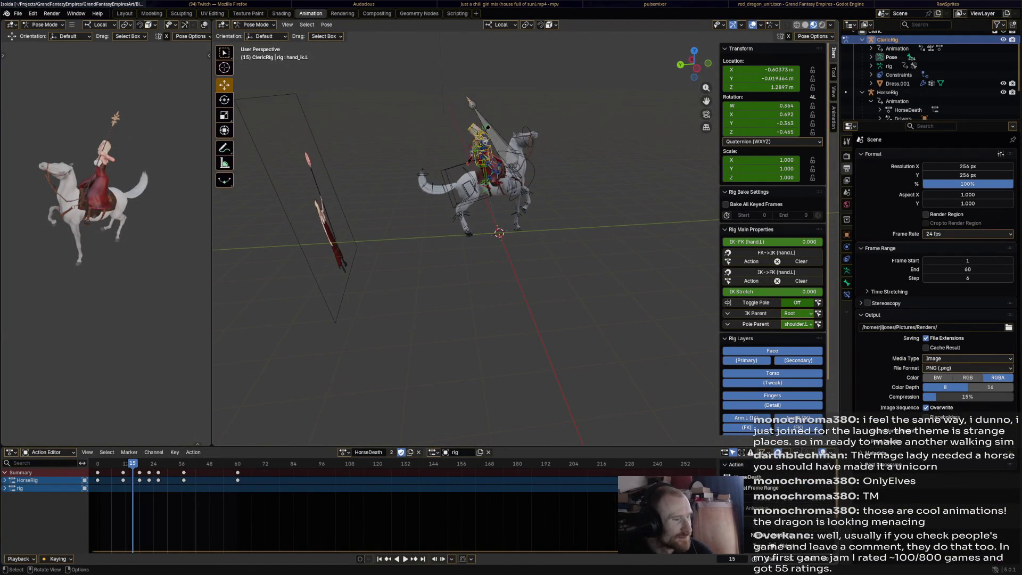
Widen the left 3D viewport and orbit it to frame the horse and rider.
scroll(458, 239, "up", 3)
left_click_drag(468, 239, 423, 240)
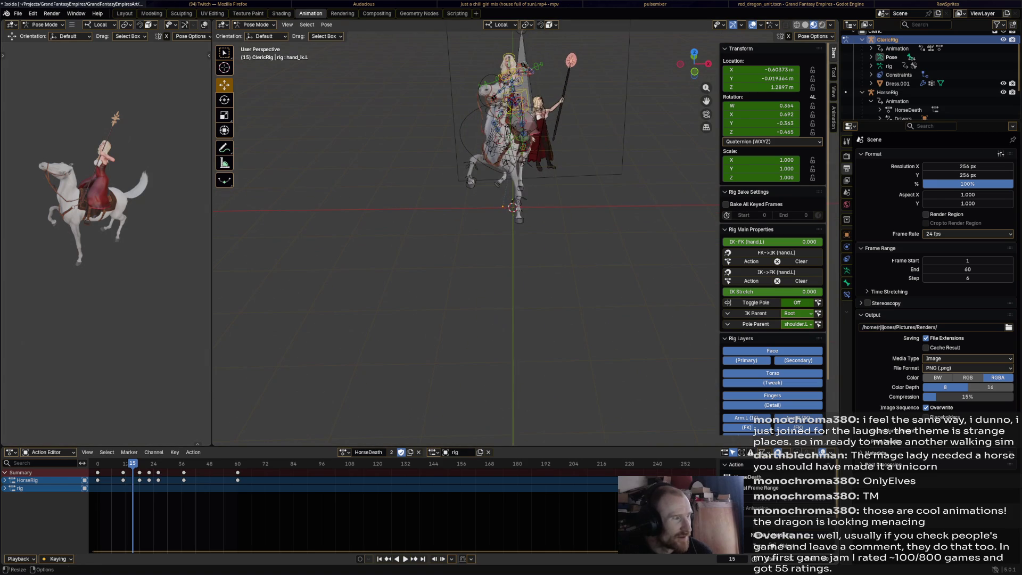
left_click_drag(212, 266, 533, 266)
scroll(213, 186, "up", 5)
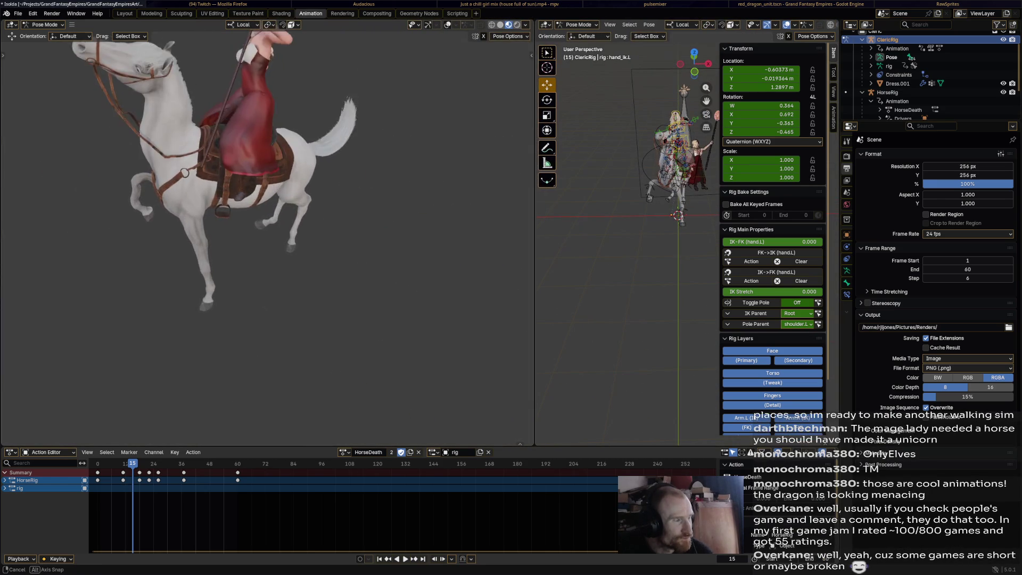
left_click_drag(266, 213, 247, 213)
scroll(221, 165, "down", 3)
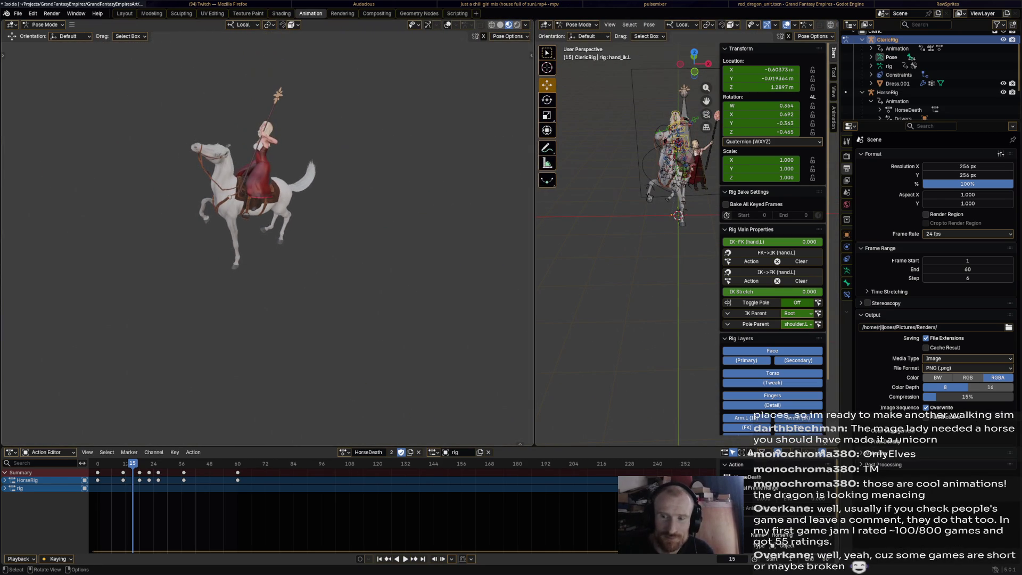
left_click_drag(266, 212, 298, 221)
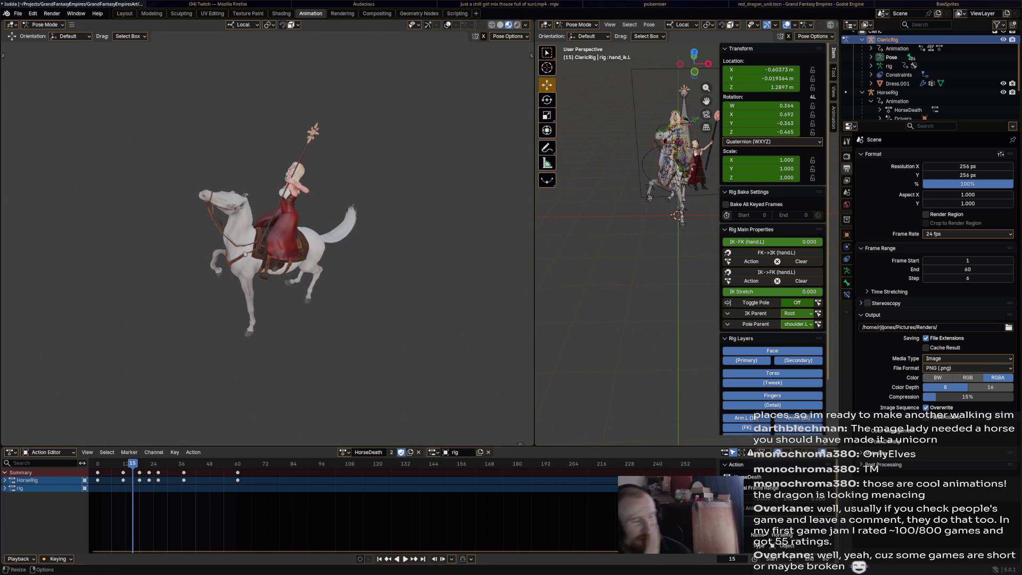
Rewind the Action Editor to frame 0 and play the HorseDeath animation through once.
left_click_drag(132, 463, 97, 463)
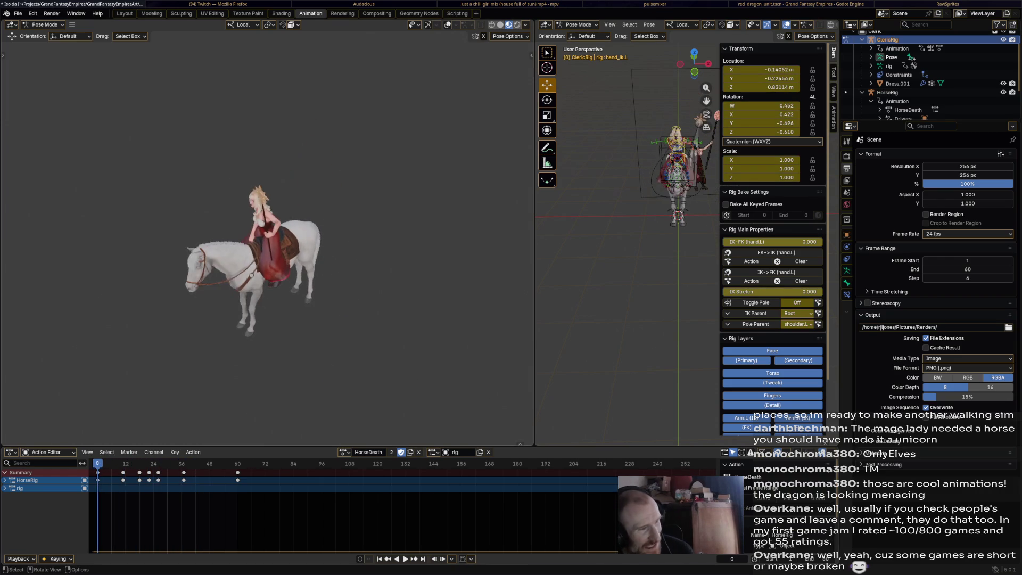
key("space")
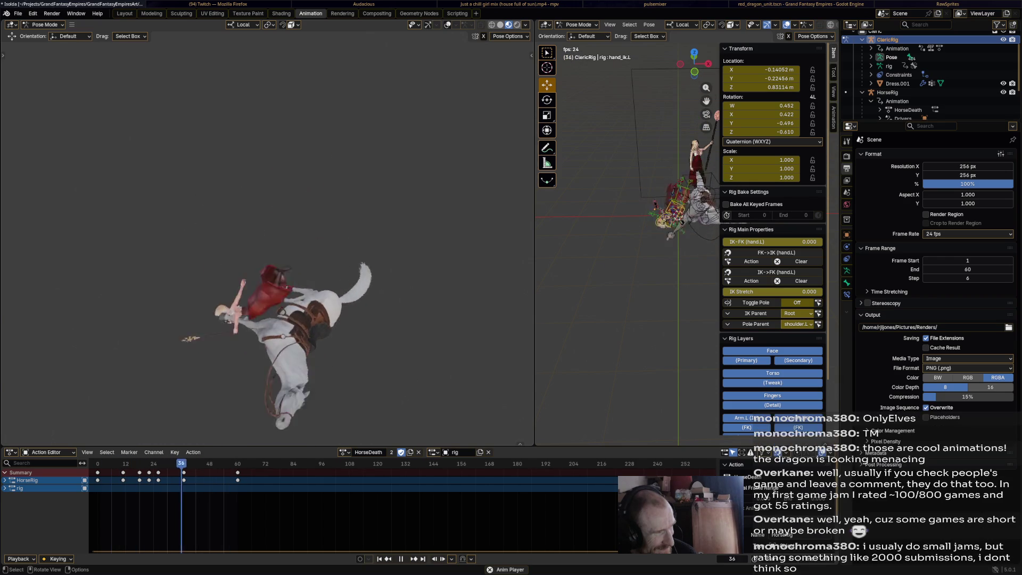
key("space")
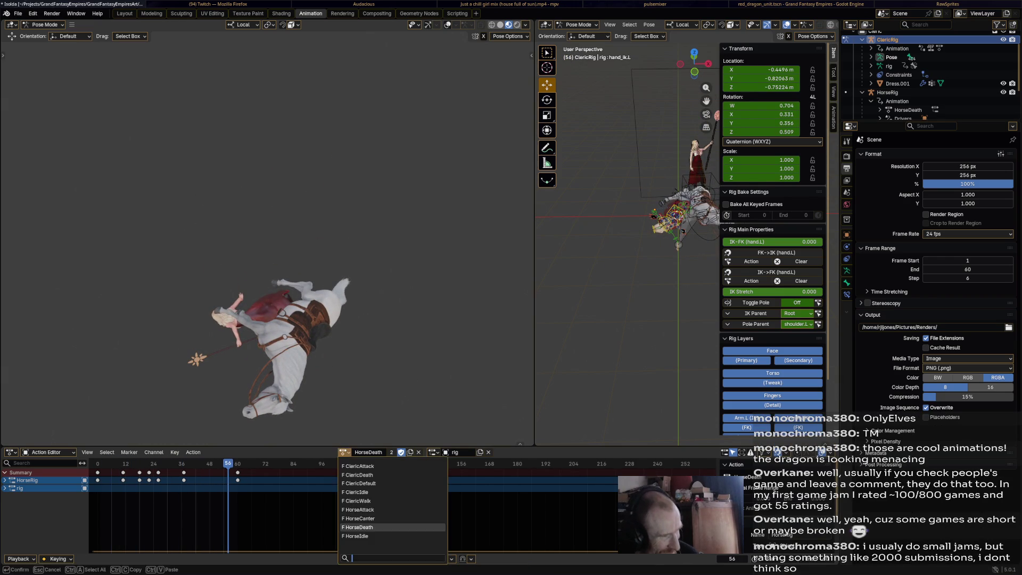
Try the HorseIdle action on the rig, then pick HorseCanter from the action list.
left_click(345, 452)
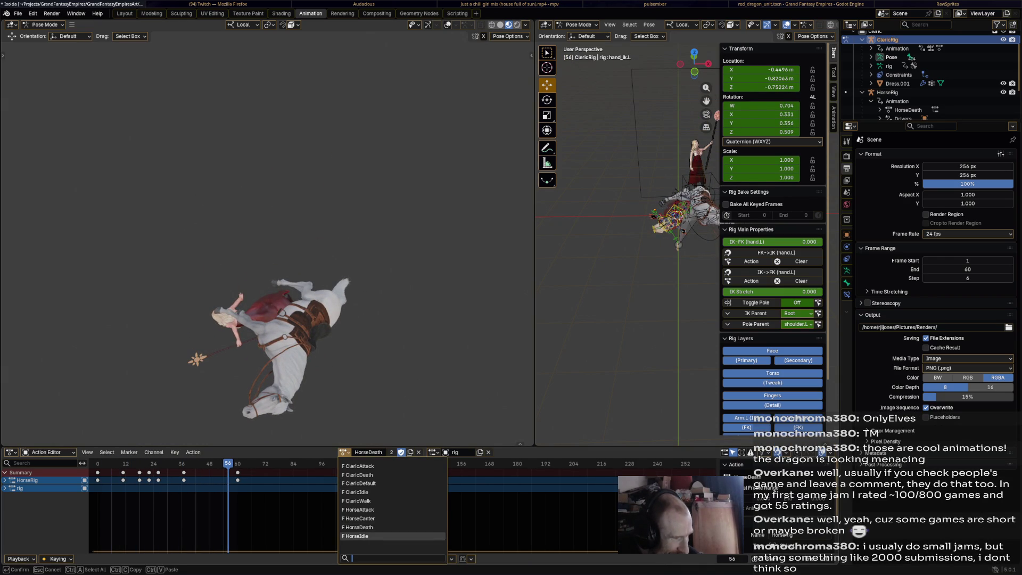
left_click(357, 536)
key("space")
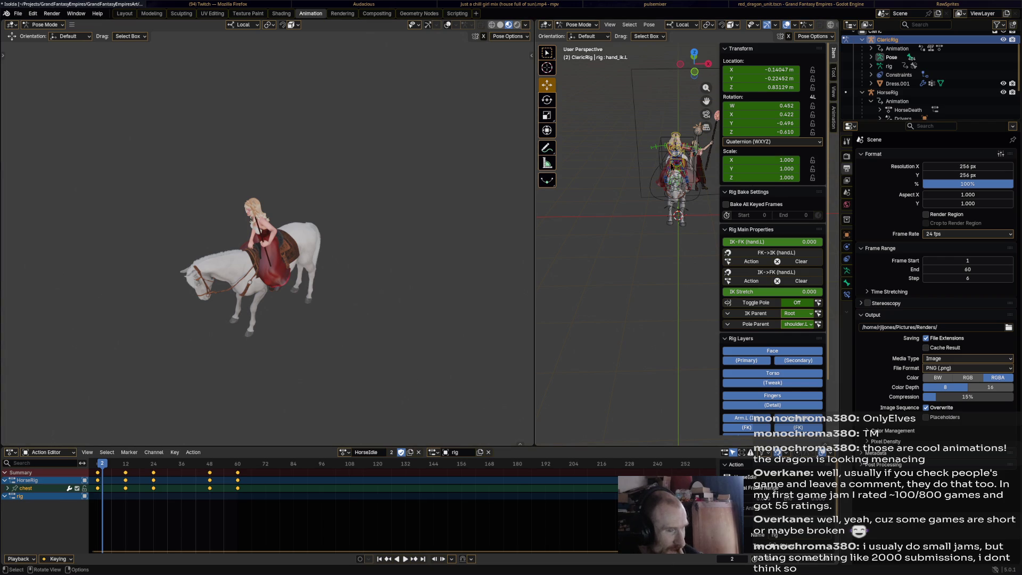
left_click(344, 451)
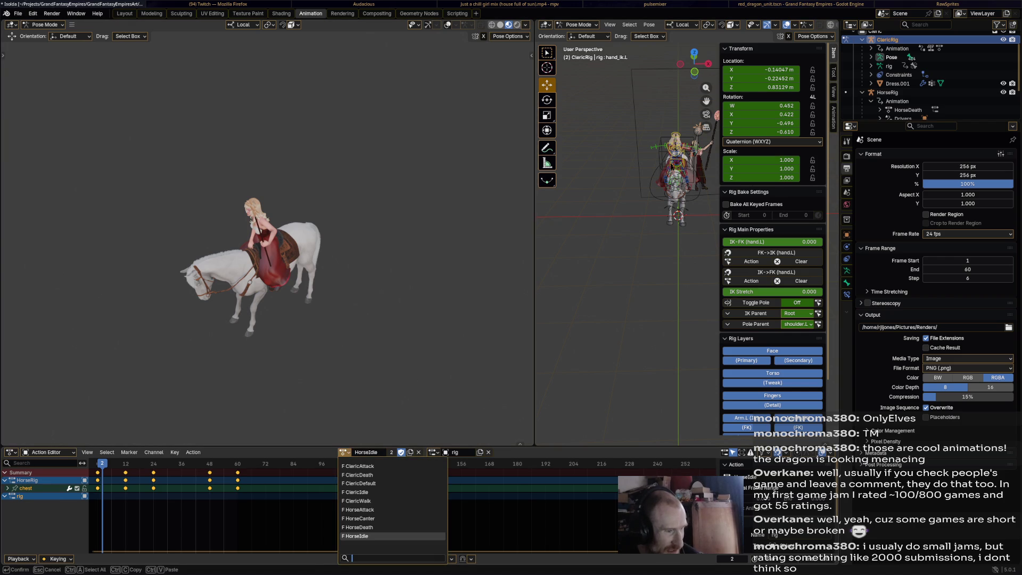
key("Down")
key("Down")
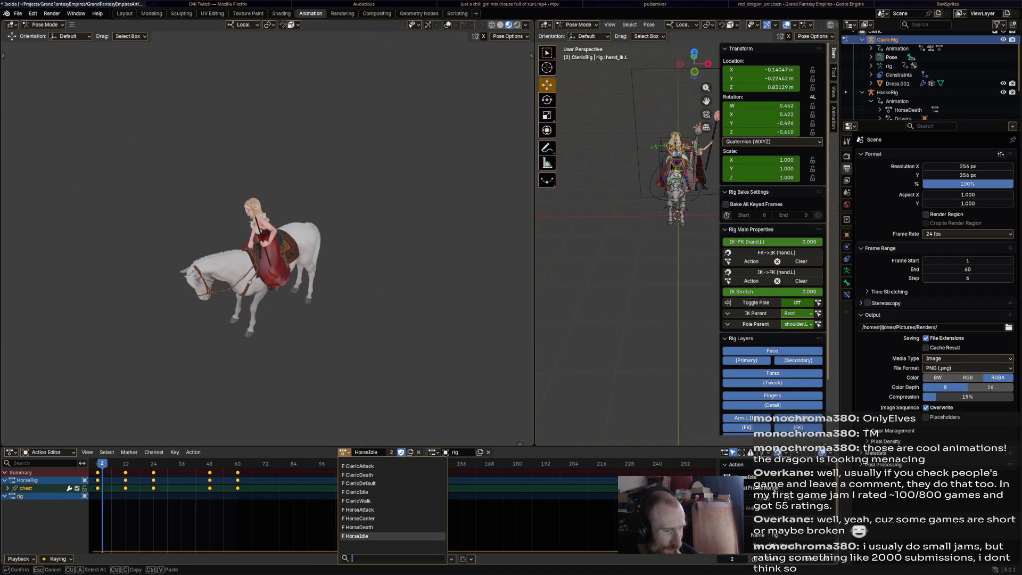
key("Up")
key("Up")
key("Return")
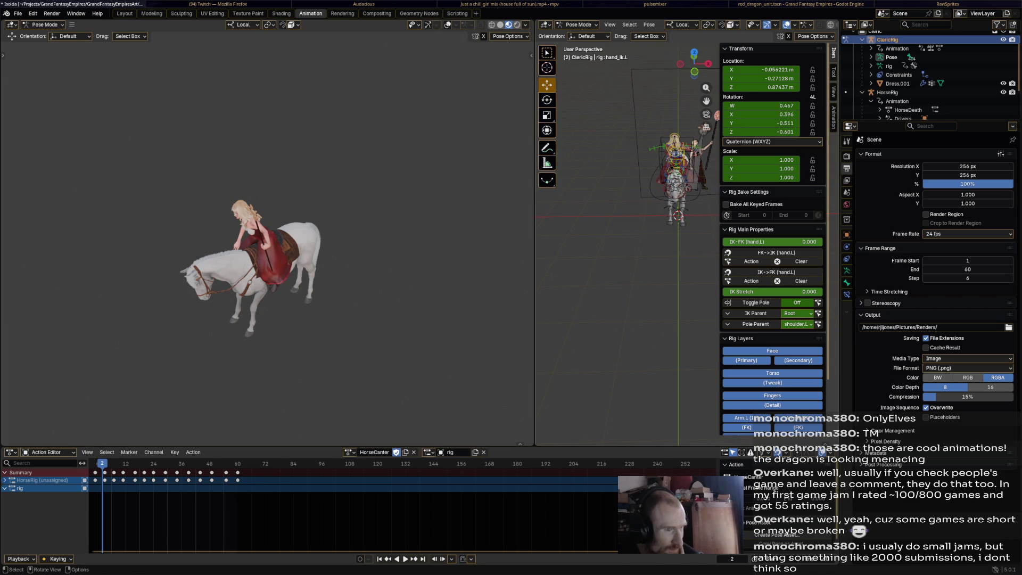
Make HorseRig the active object in Object Mode, then return to Pose Mode.
left_click(577, 24)
left_click(582, 34)
left_click(887, 92)
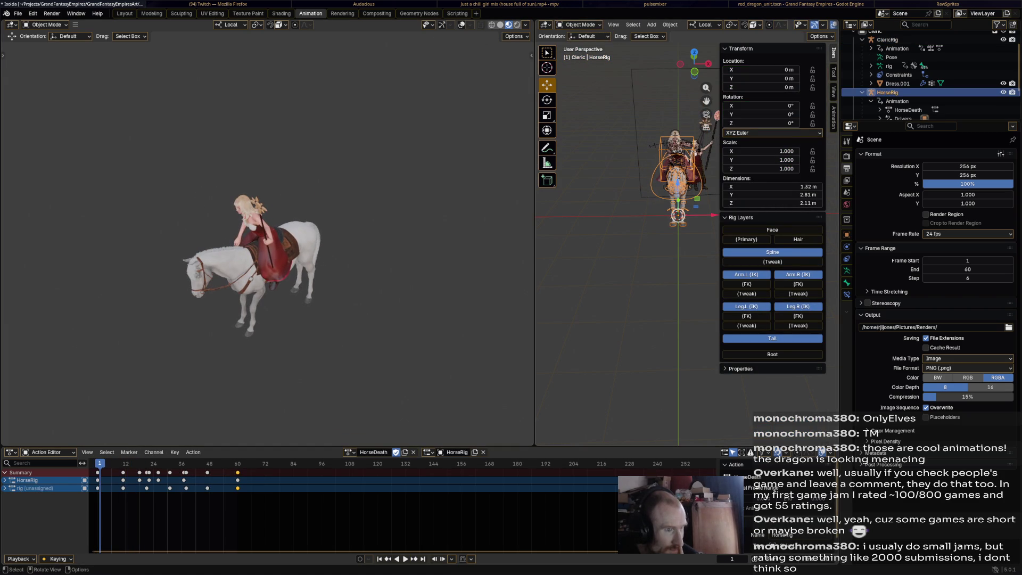
left_click(579, 25)
left_click(581, 53)
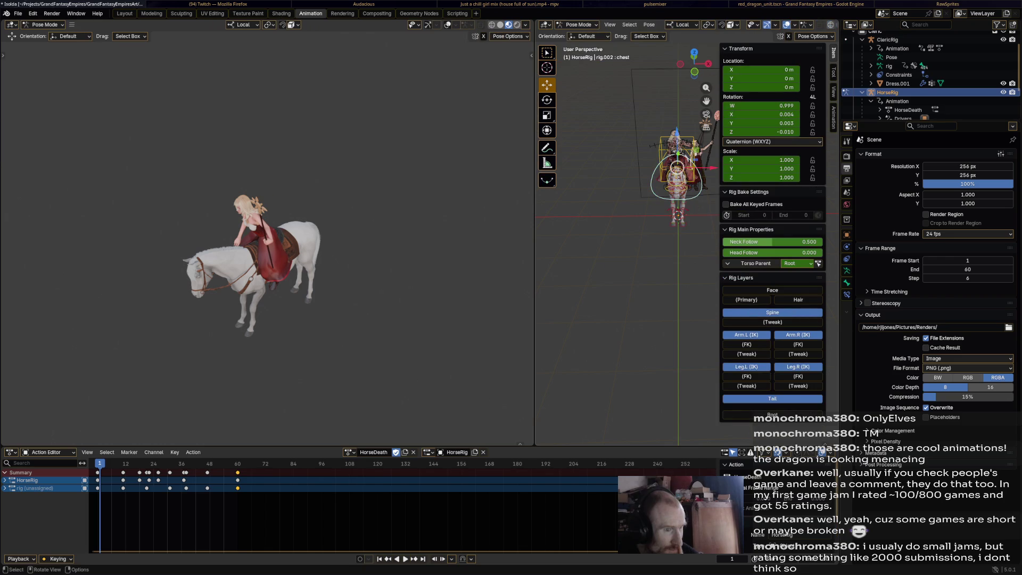
Assign HorseCanter to the horse rig and play the canter animation.
left_click(348, 452)
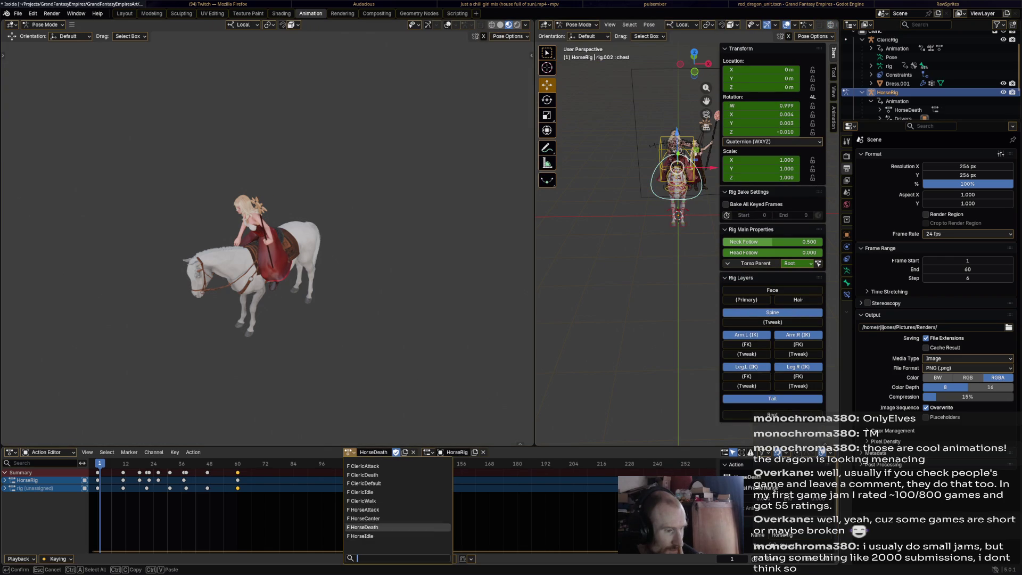
left_click(365, 518)
key("shift+ctrl+space")
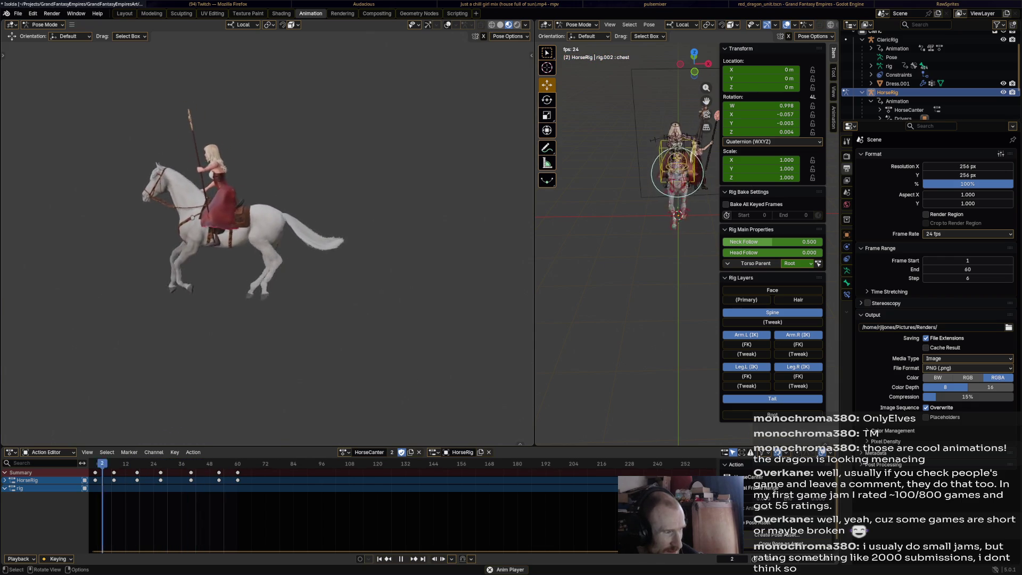
Orbit around the cantering horse, save Isolda.blend, and pause playback at frame 25.
left_click_drag(266, 240, 404, 240)
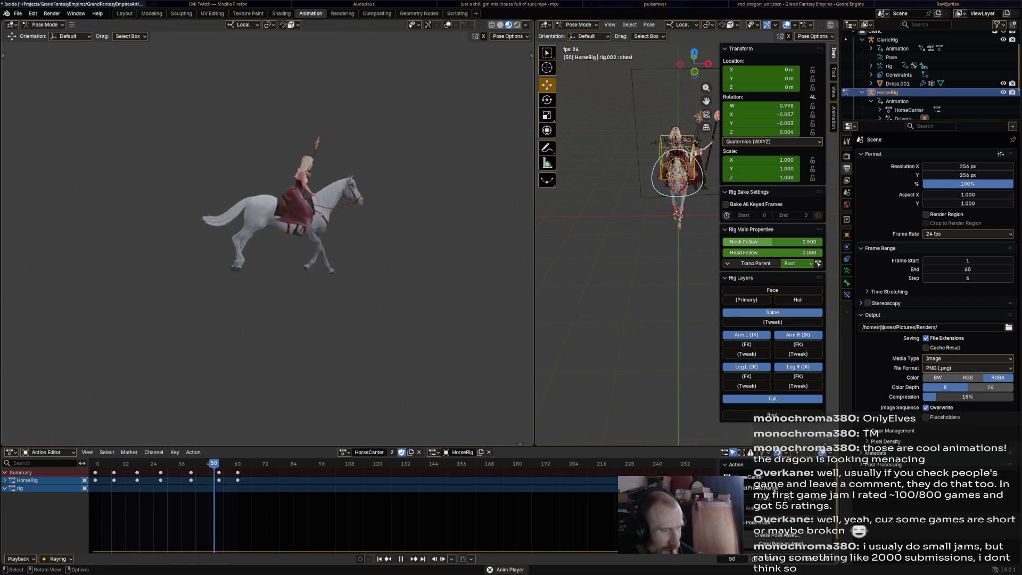
mouse_move(266, 240)
left_mouse_down()
mouse_move(298, 223)
mouse_move(372, 227)
mouse_move(277, 226)
mouse_move(285, 303)
mouse_move(284, 256)
mouse_move(284, 287)
mouse_move(285, 269)
left_mouse_up()
key("ctrl+s")
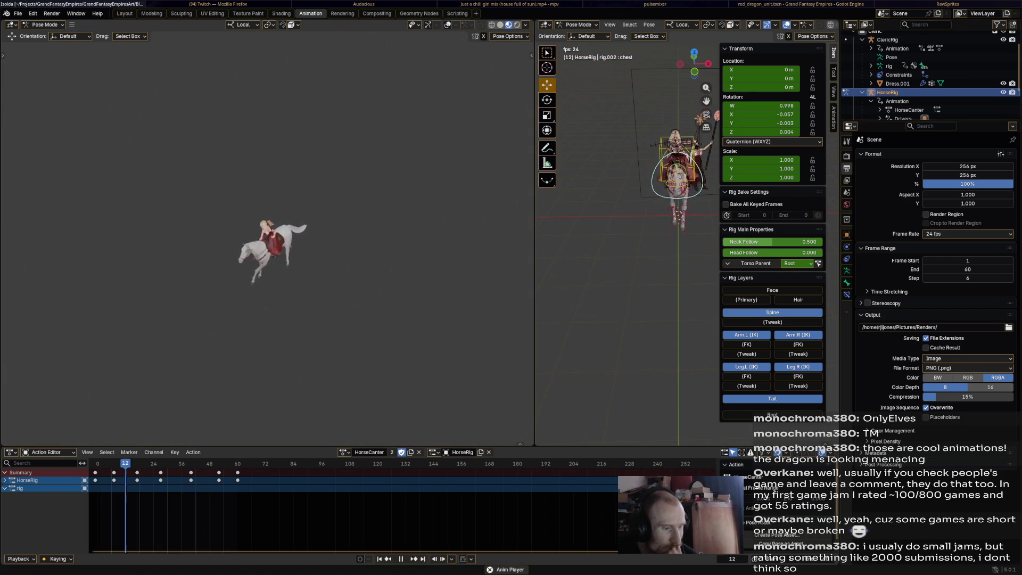
key("space")
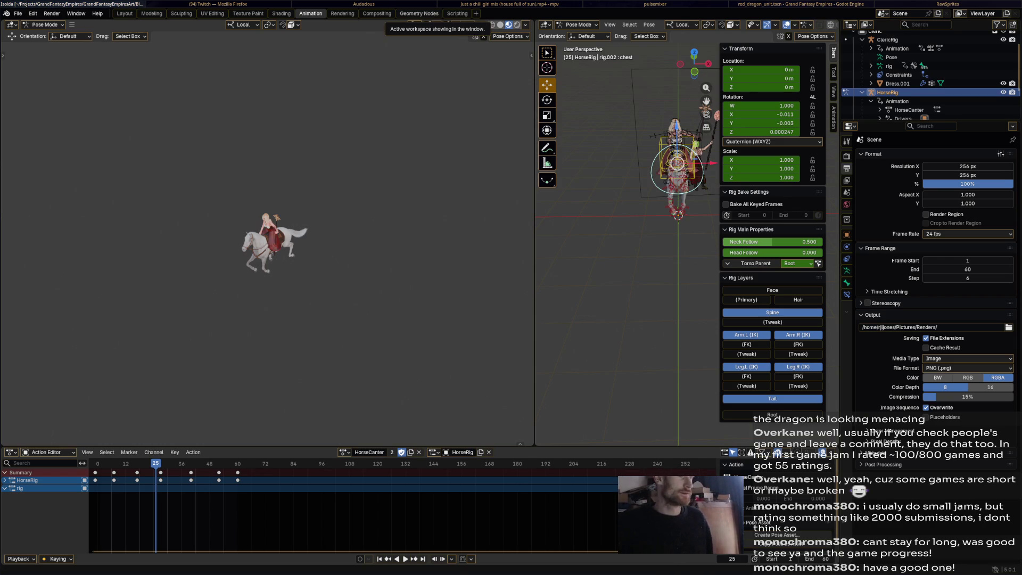
Cycle past Firefox, the Audacious playlist and pulsemixer windows to reach the Godot editor.
key("alt+Tab")
key("alt+Tab")
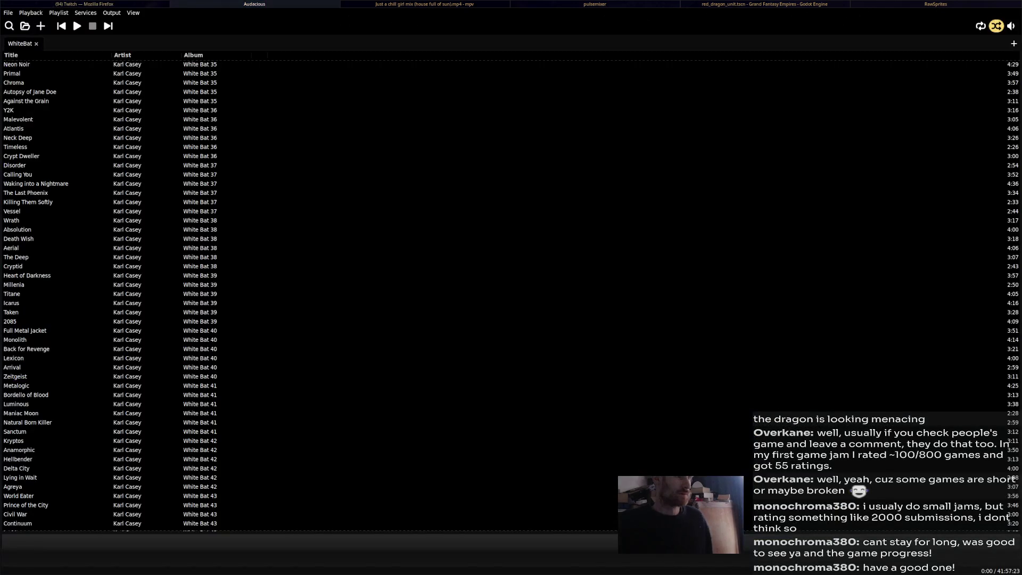
key("alt+Tab")
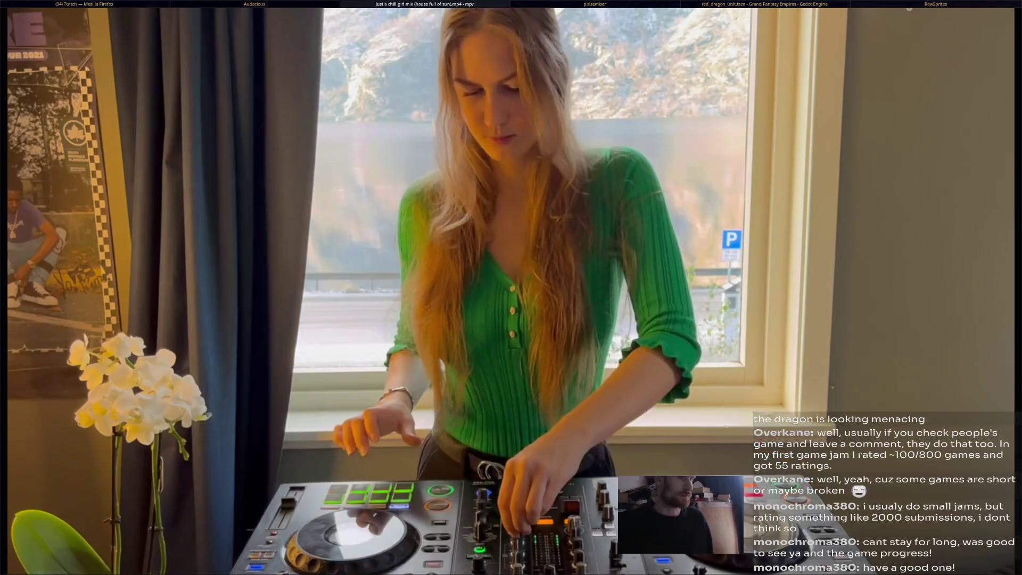
key("alt+Tab")
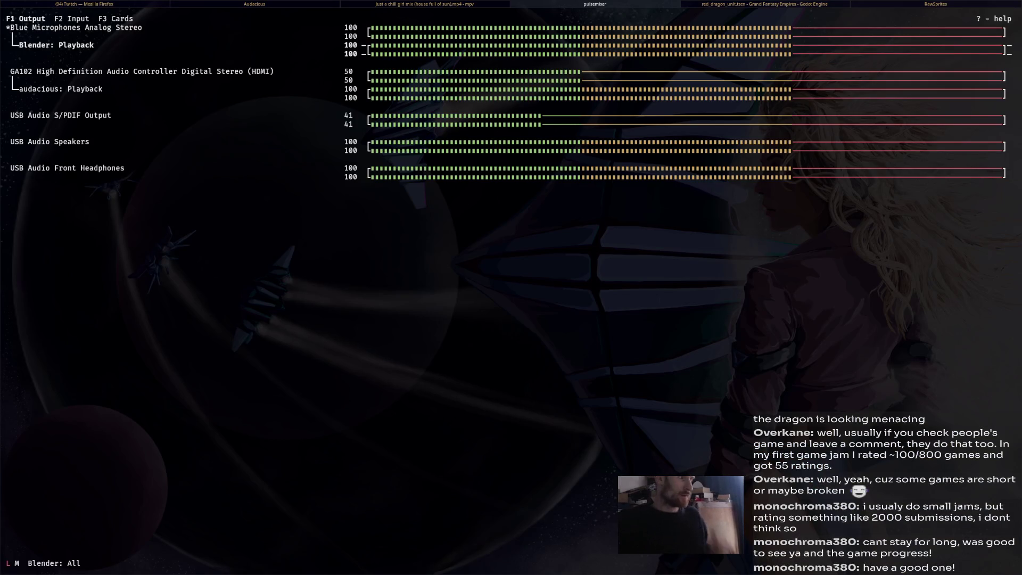
key("alt+Tab")
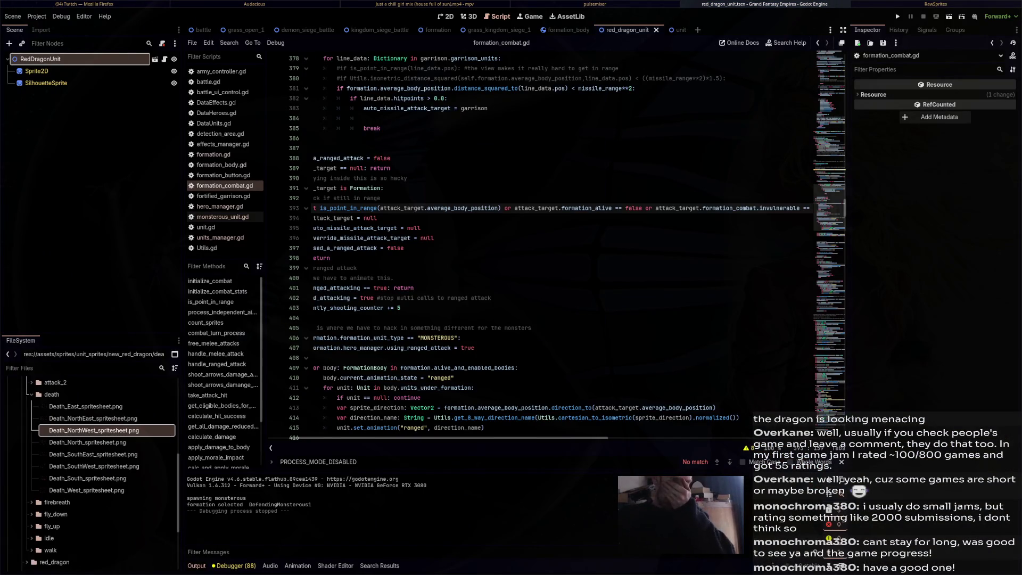
Undo the stray paste on line 397, then choose Project > Pack Project as ZIP.
middle_click(404, 248)
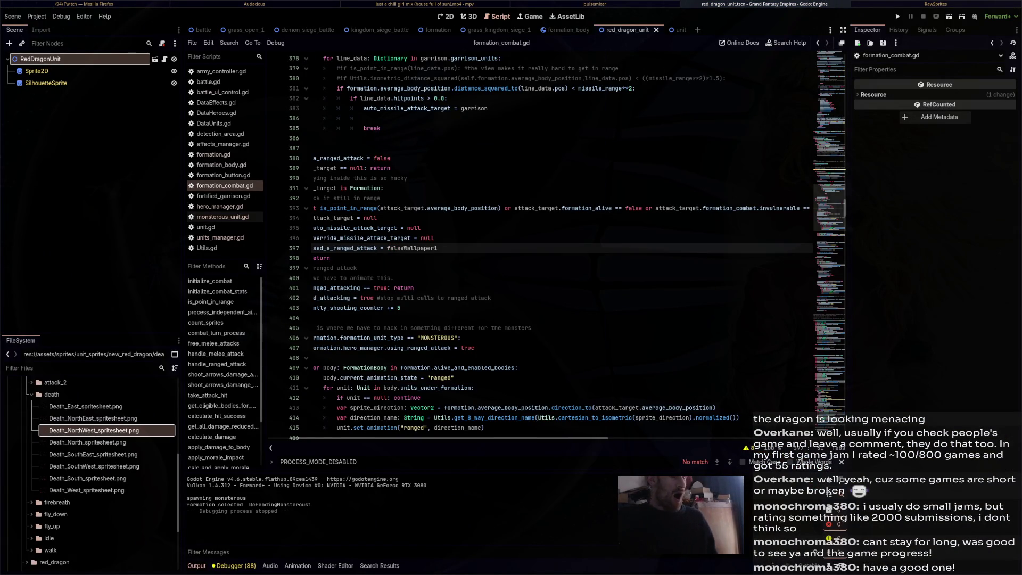
key("Up")
key("ctrl+z")
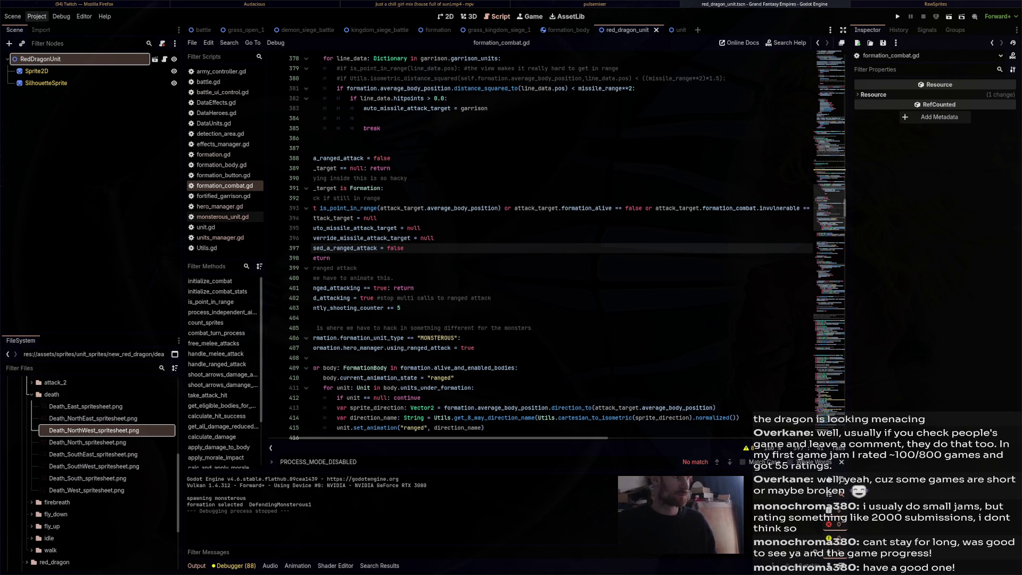
left_click(37, 16)
left_click(56, 77)
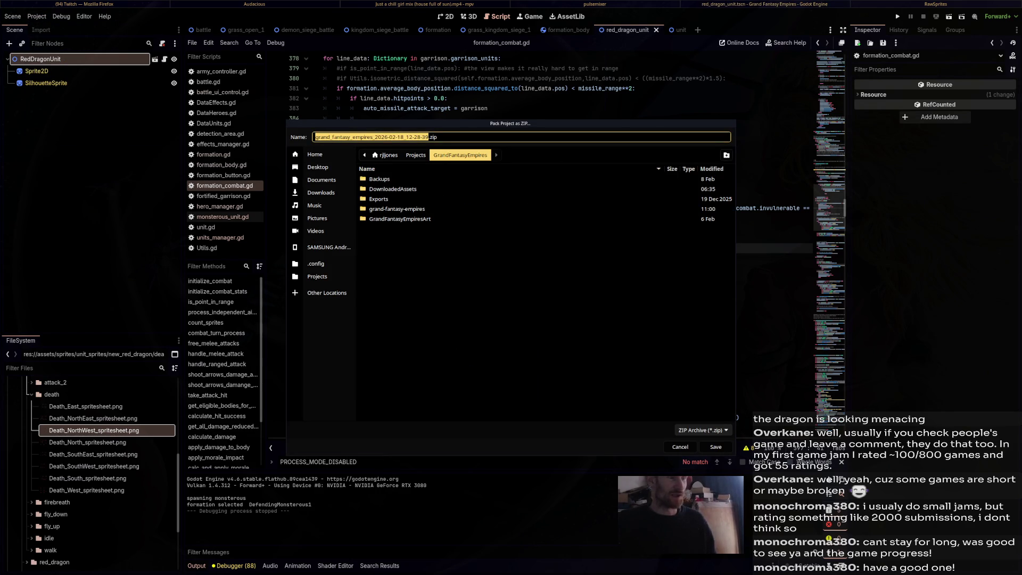
Save the dated project zip in Backups with '(FixedDragonShadows)' added to its name.
double_click(380, 178)
left_click(429, 137)
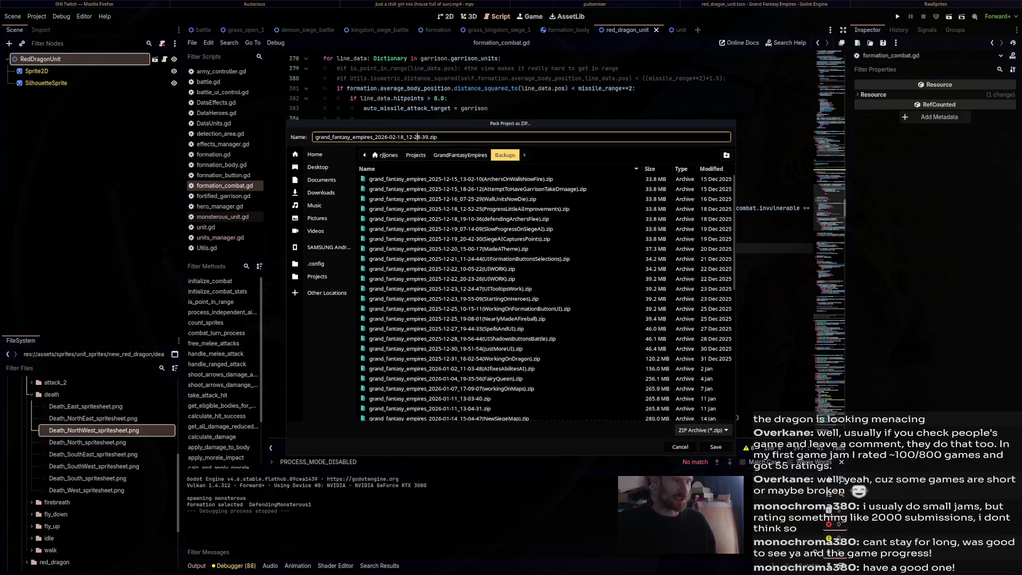
type("(FixedDragon")
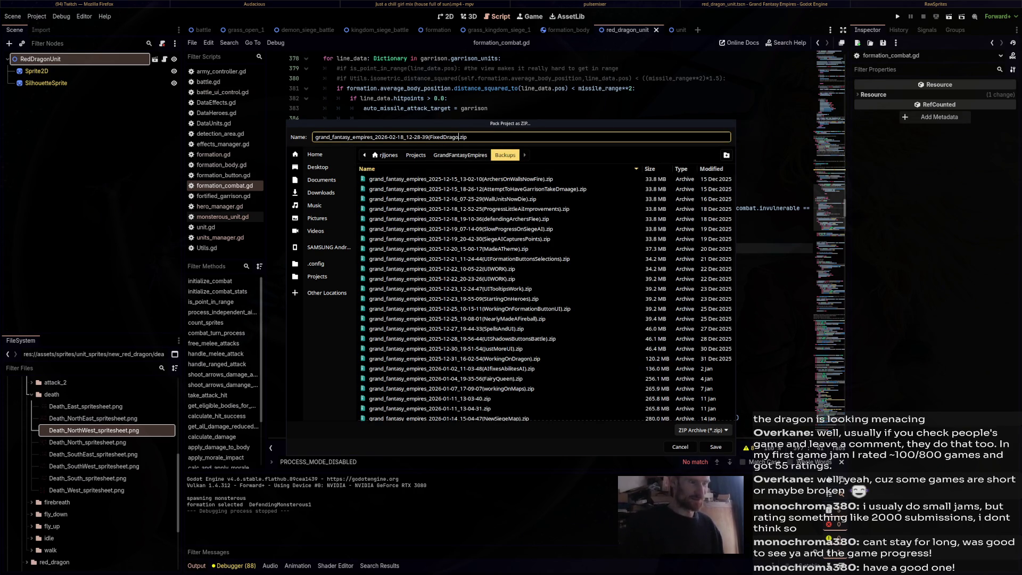
type("Shadows)")
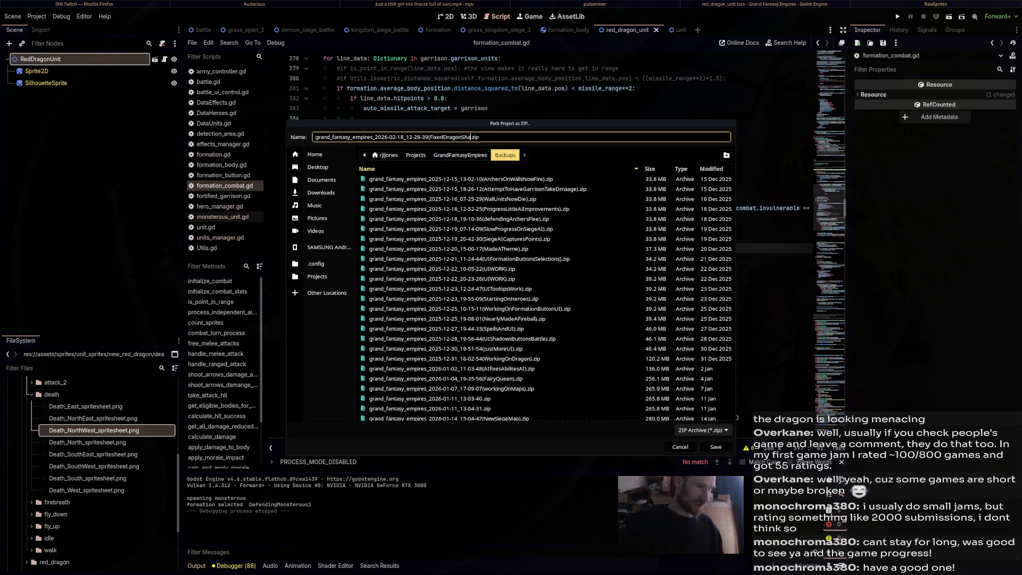
key("Return")
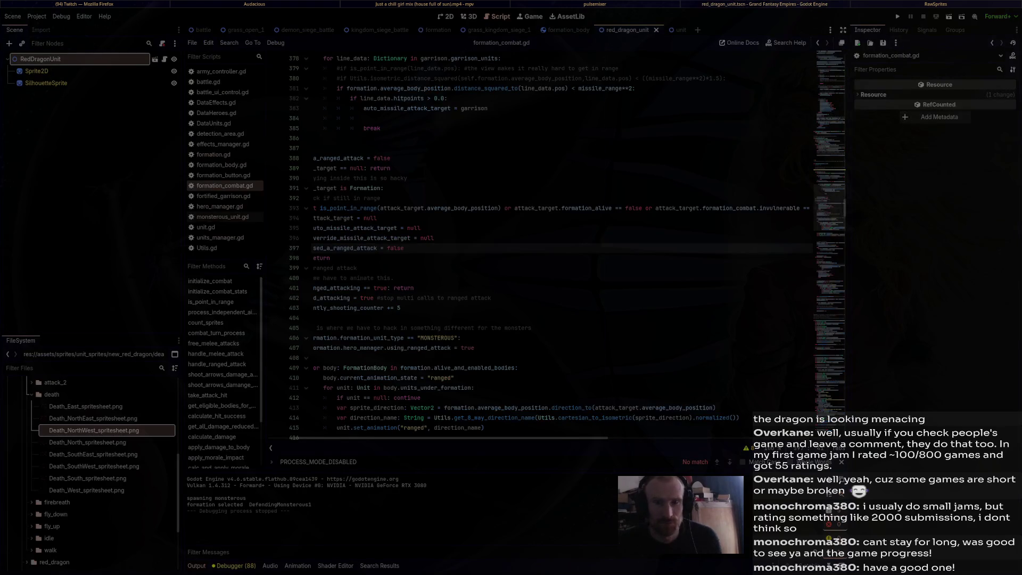
Switch to the full-screen pulsemixer audio mixer with Super+5.
key("super+5")
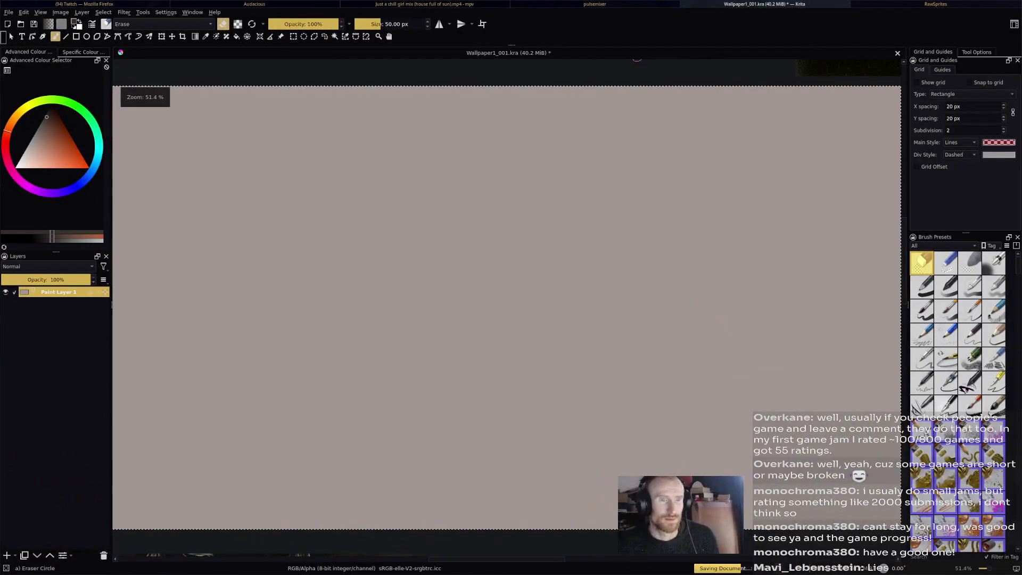
Zoom the canvas out to about 40% so the Caravaggio references show around it.
key("minus")
key("minus")
key("minus")
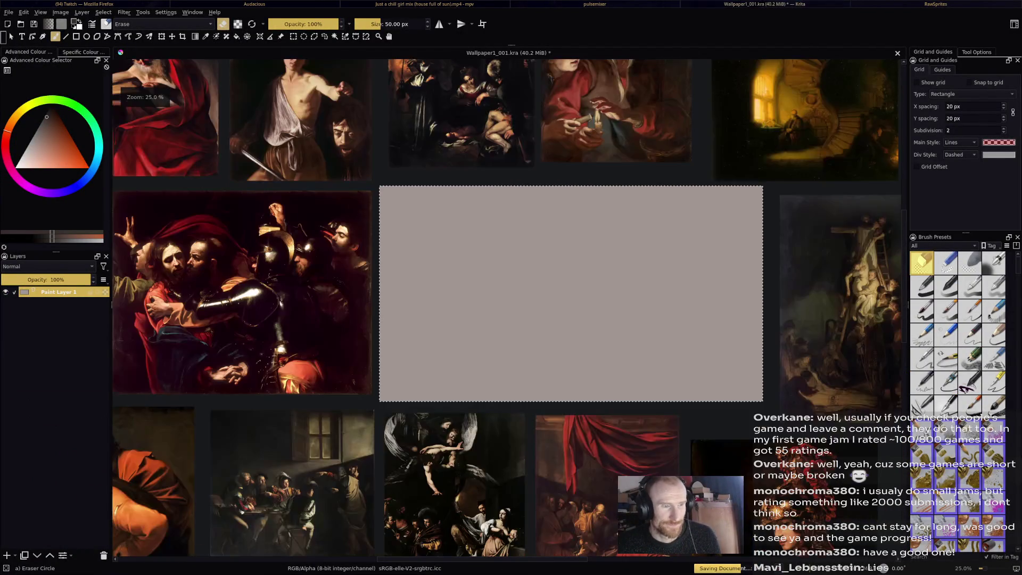
key("plus")
key("plus")
key("plus")
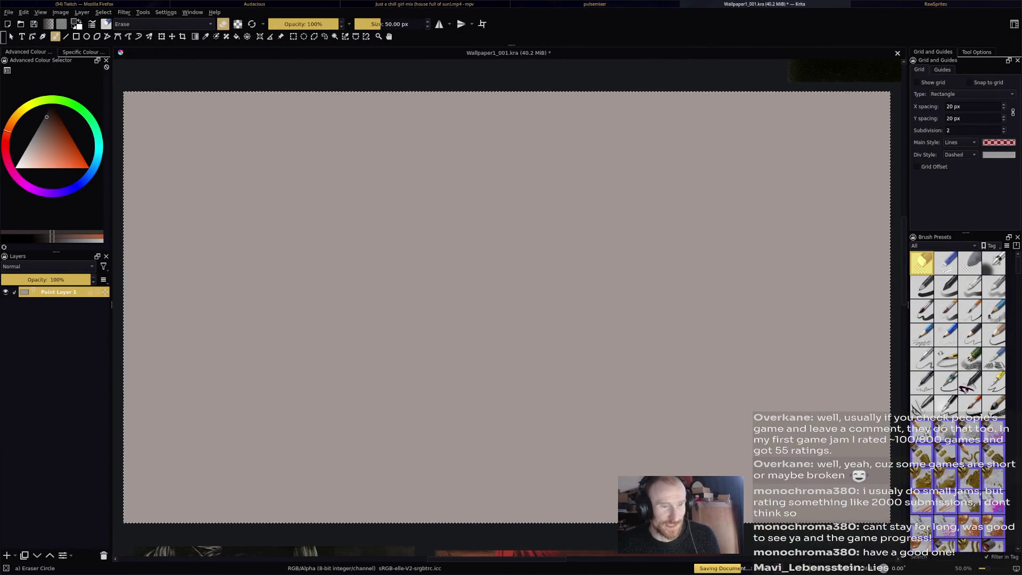
key("minus")
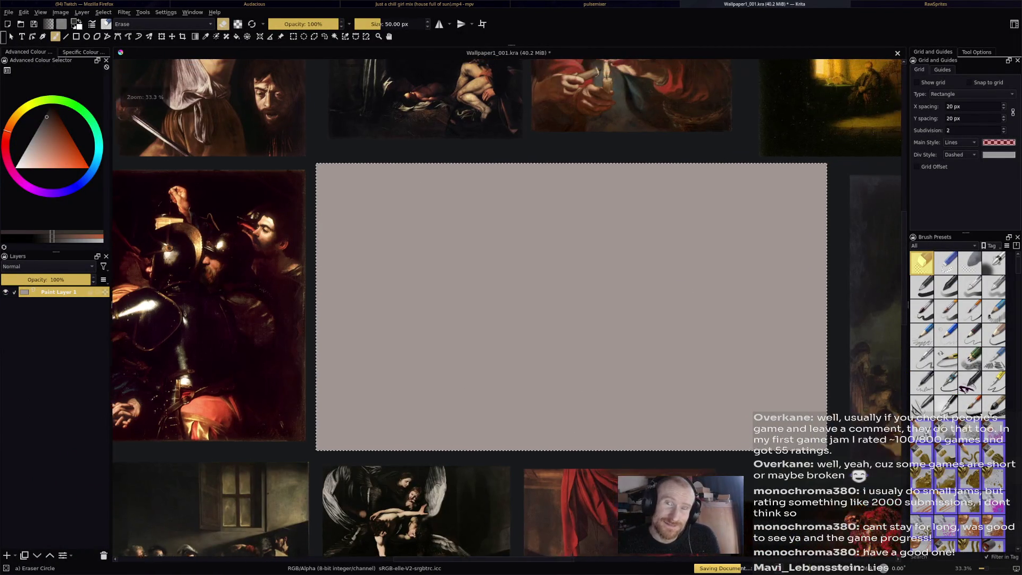
key("plus")
key("minus")
key("plus")
key("minus")
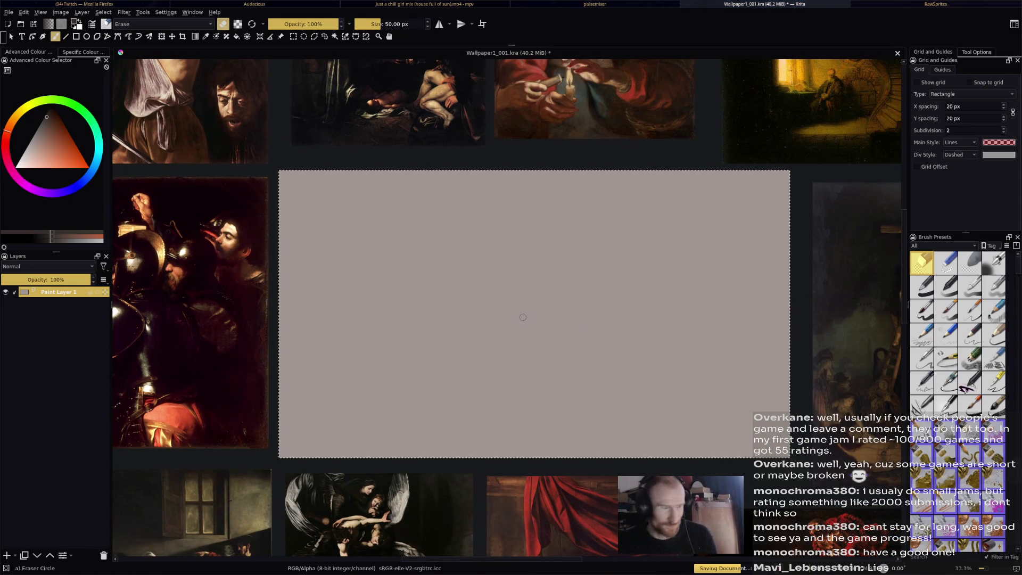
Position the grey canvas among the references and select the Pencil-3 Large 4B preset.
scroll(521, 309, "right", 1)
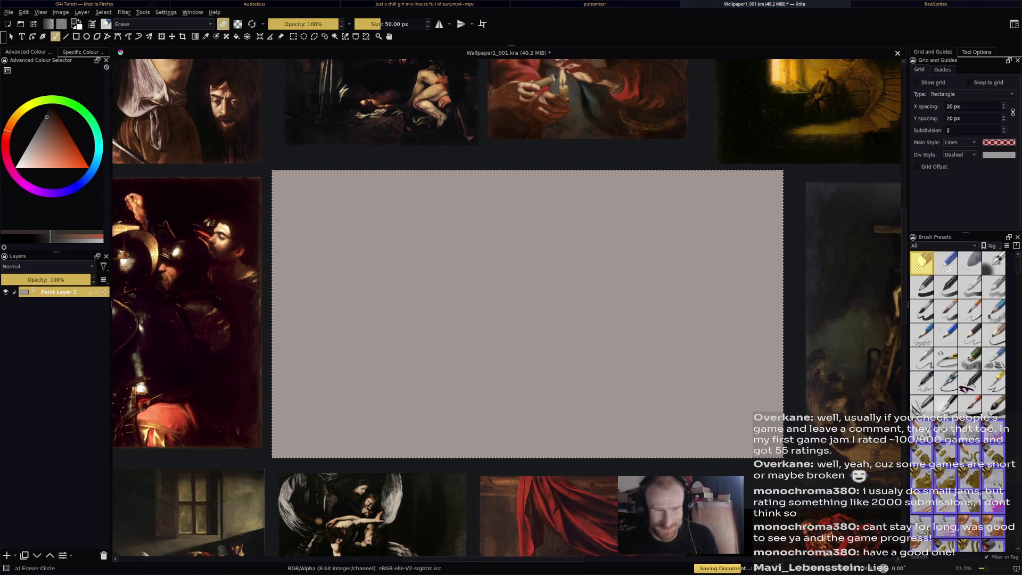
scroll(527, 300, "up", 1)
mouse_move(527, 301)
left_mouse_down()
mouse_move(500, 321)
mouse_move(519, 315)
left_mouse_up()
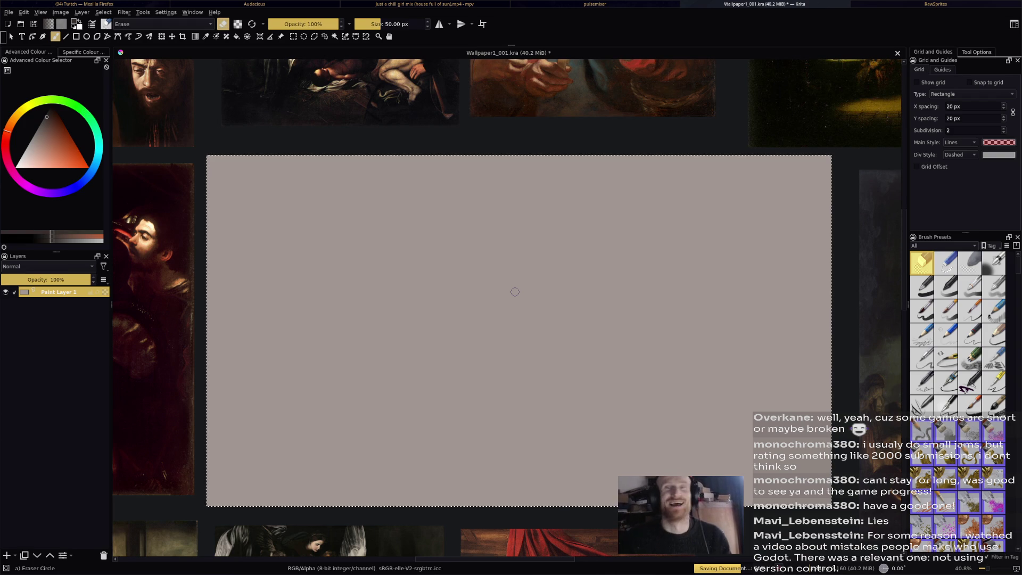
left_click_drag(515, 255, 503, 230)
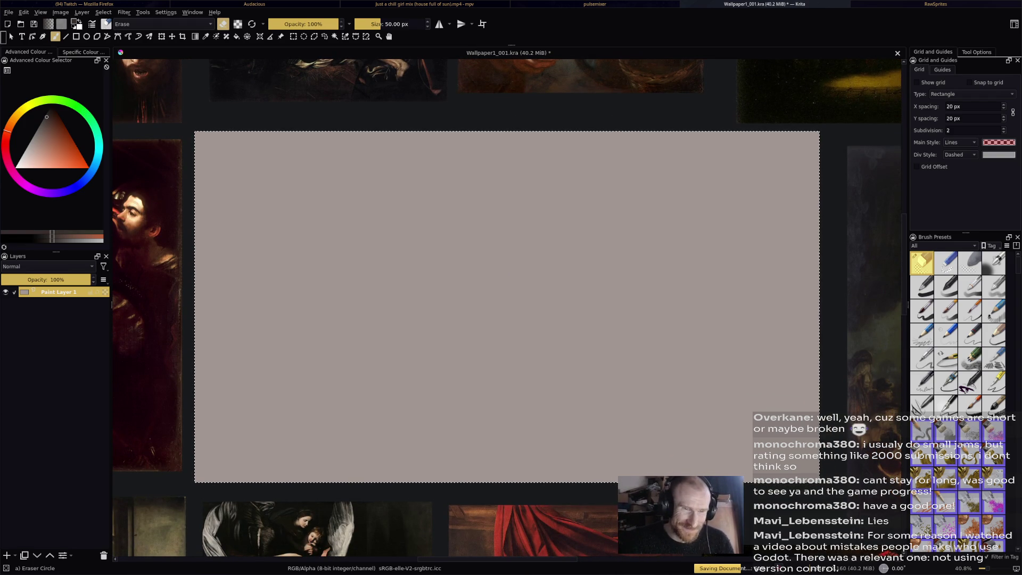
key("slash")
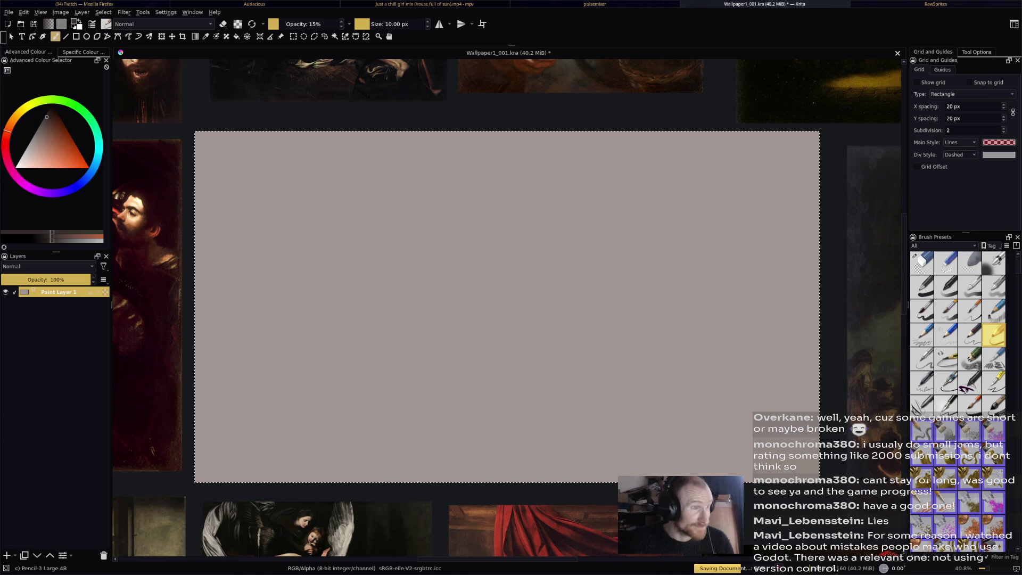
Sketch the head outline in light pencil strokes on the upper-middle canvas.
left_click_drag(508, 306, 508, 293)
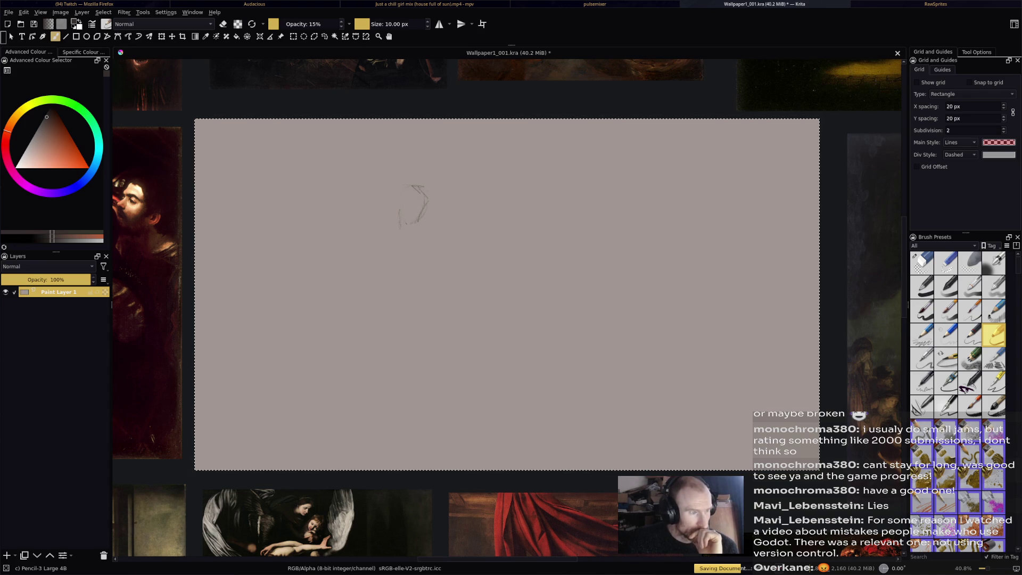
left_click_drag(405, 211, 412, 222)
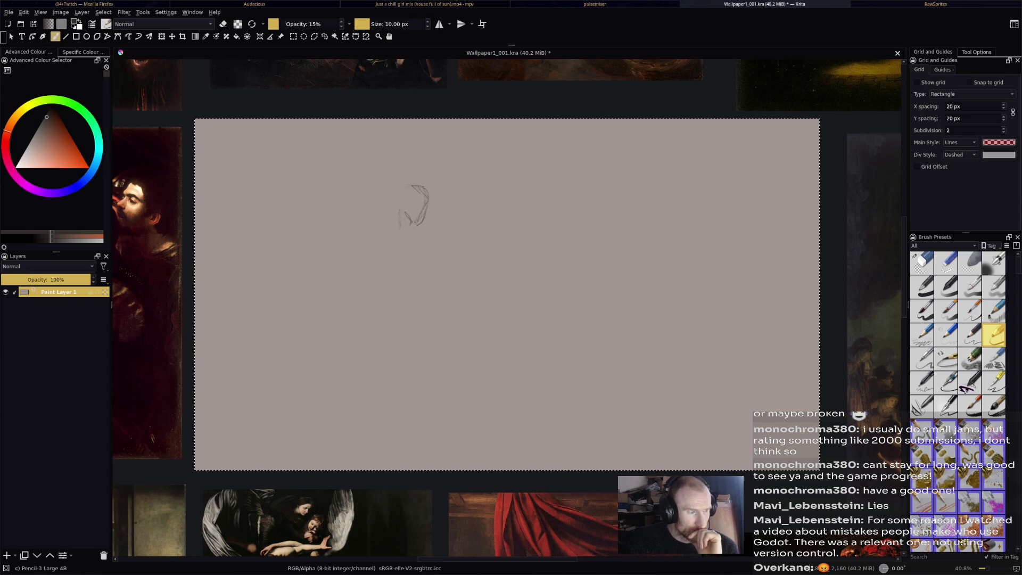
left_click_drag(429, 212, 416, 224)
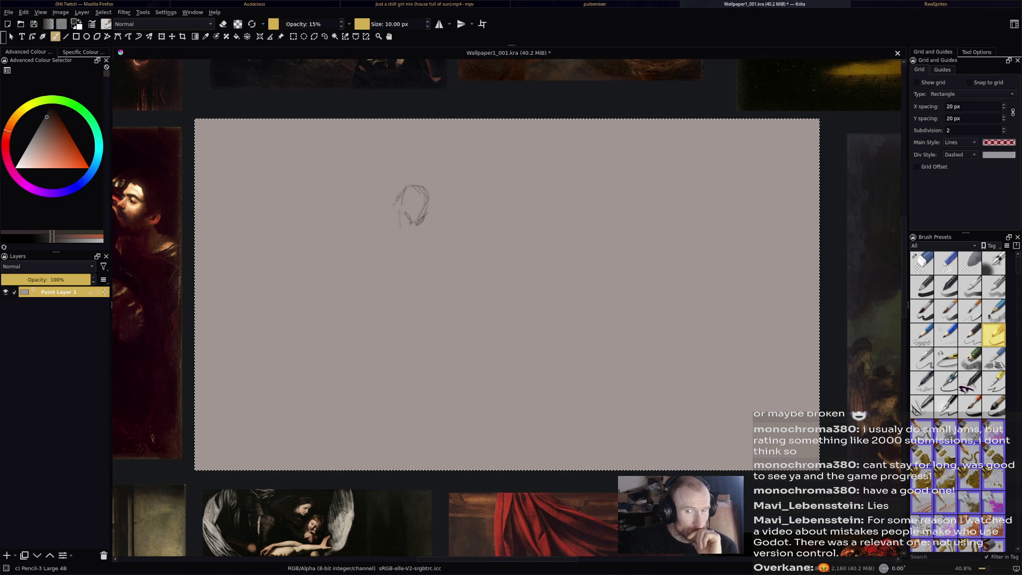
left_click_drag(399, 203, 389, 224)
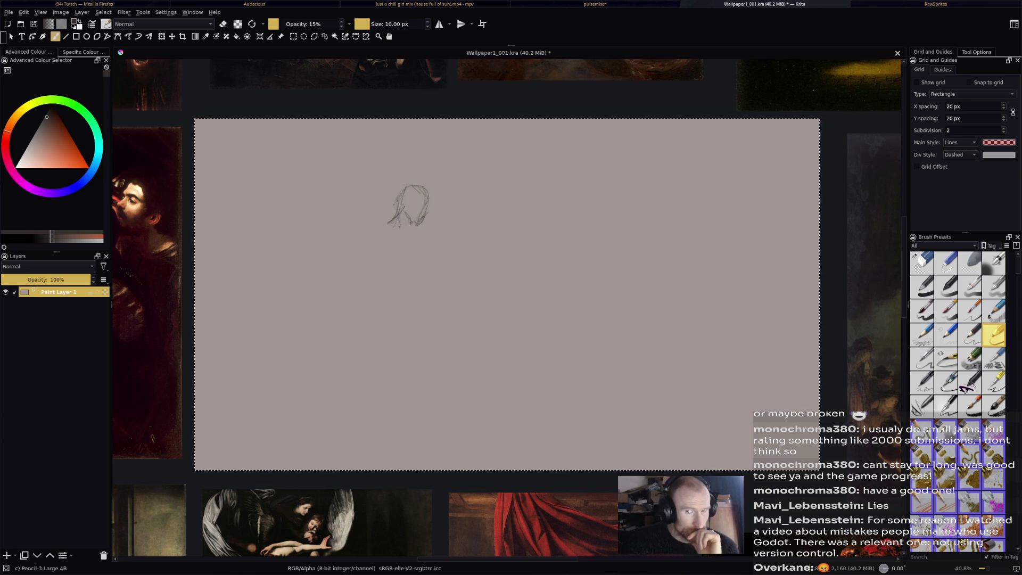
left_click_drag(396, 216, 381, 221)
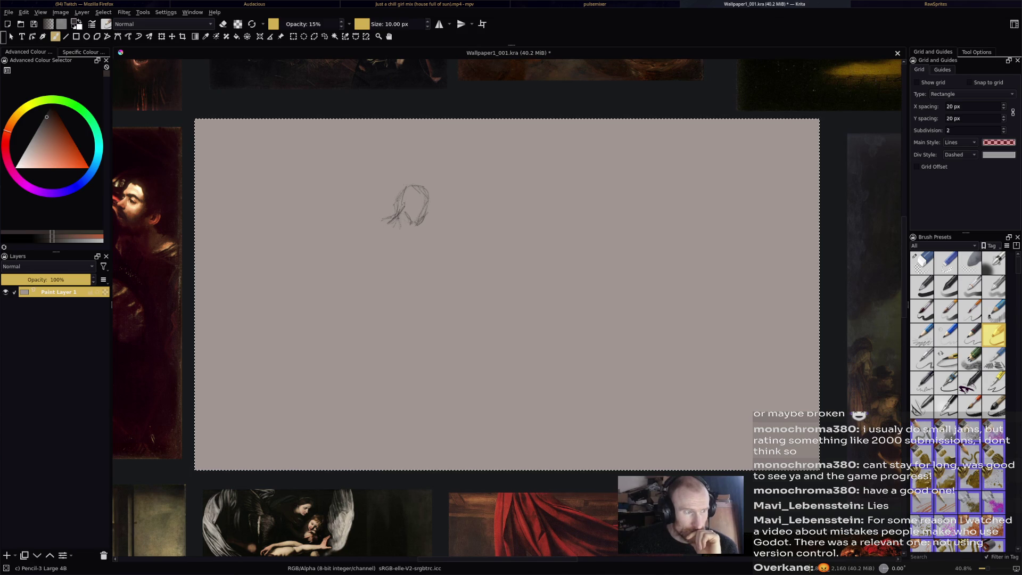
Add faint shoulder lines extending out to the left of the head.
left_click_drag(353, 218, 371, 212)
left_click_drag(382, 237, 384, 251)
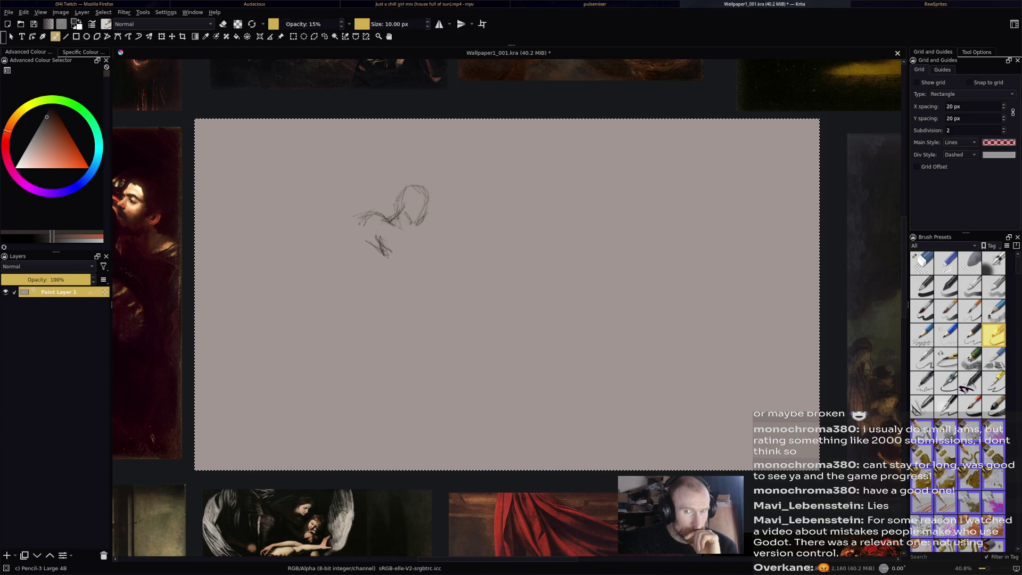
left_click_drag(372, 215, 349, 224)
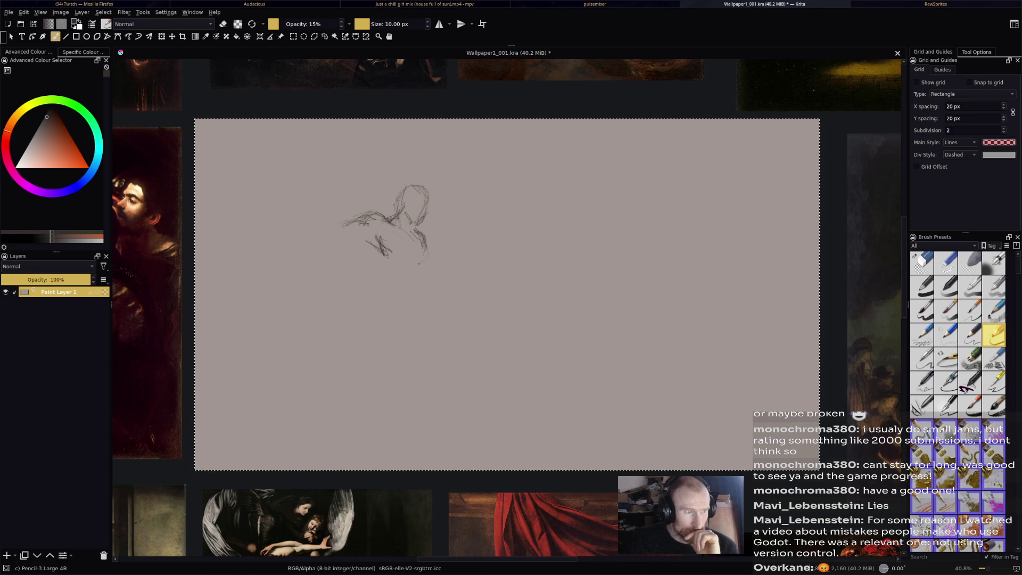
Sketch the torso edges and a downward body line, and redraw the head top and neck.
left_click_drag(428, 248, 425, 263)
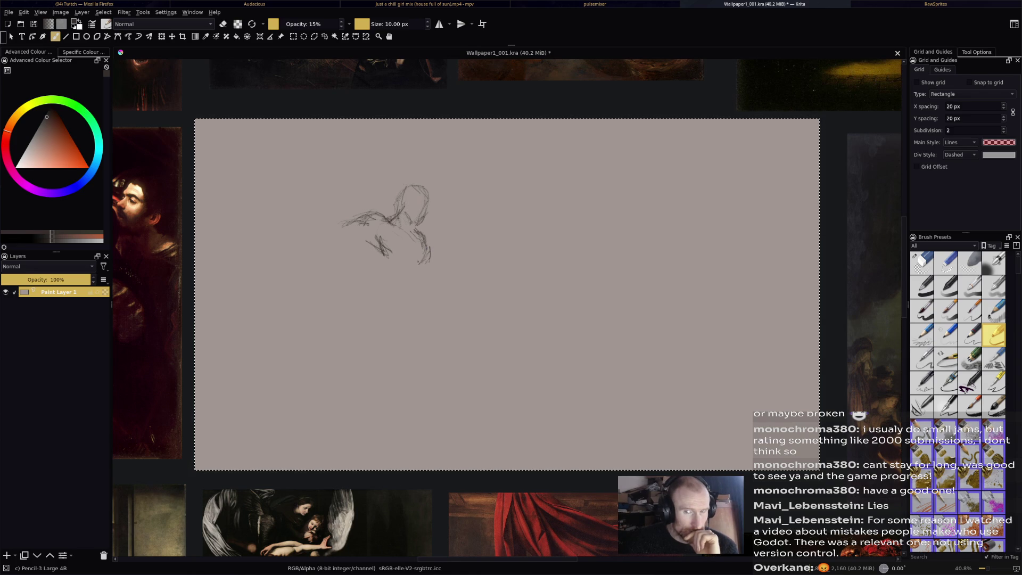
mouse_move(368, 245)
left_mouse_down()
mouse_move(381, 279)
mouse_move(372, 305)
mouse_move(409, 333)
mouse_move(408, 371)
left_mouse_up()
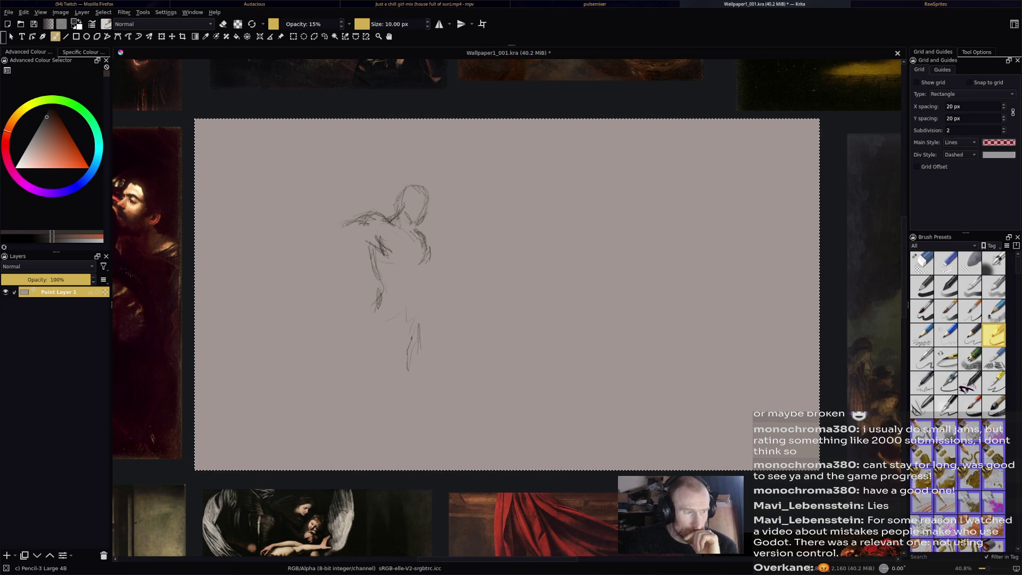
left_click_drag(423, 297, 413, 320)
mouse_move(421, 268)
left_mouse_down()
mouse_move(421, 318)
mouse_move(410, 333)
left_mouse_up()
mouse_move(422, 181)
left_mouse_down()
mouse_move(403, 202)
mouse_move(432, 191)
mouse_move(434, 206)
mouse_move(411, 226)
left_mouse_up()
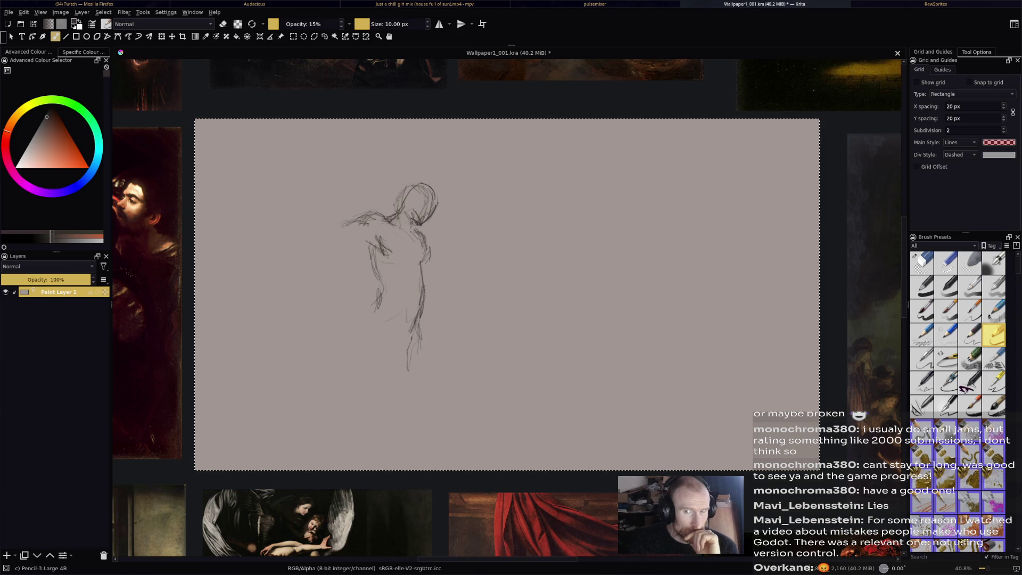
mouse_move(416, 211)
left_mouse_down()
mouse_move(410, 231)
mouse_move(385, 218)
mouse_move(405, 196)
left_mouse_up()
left_click_drag(381, 253, 372, 277)
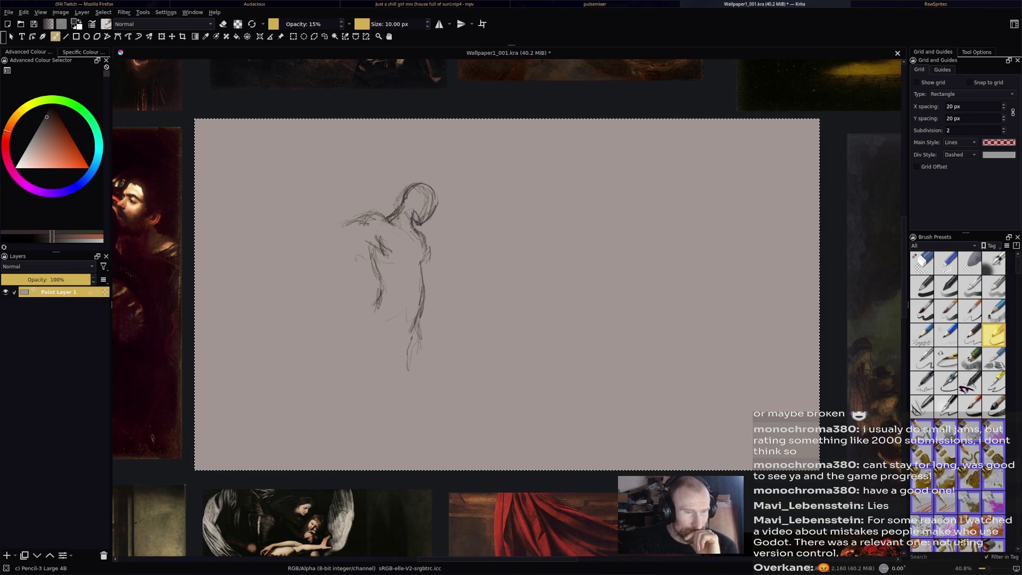
left_click_drag(409, 272, 397, 294)
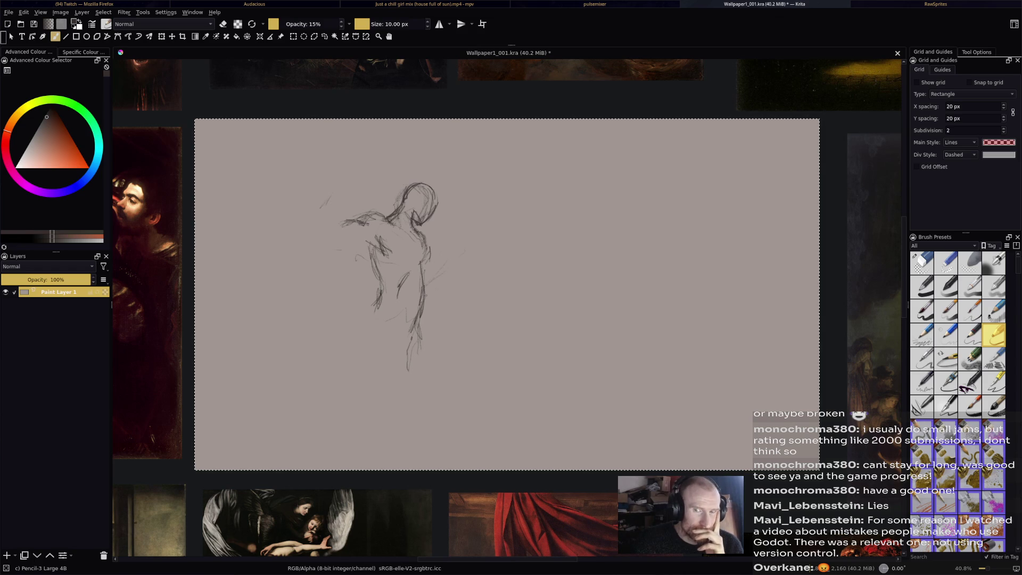
Draw the raised arm right of the torso and a diagonal guide across the shoulders.
left_click_drag(428, 302, 455, 271)
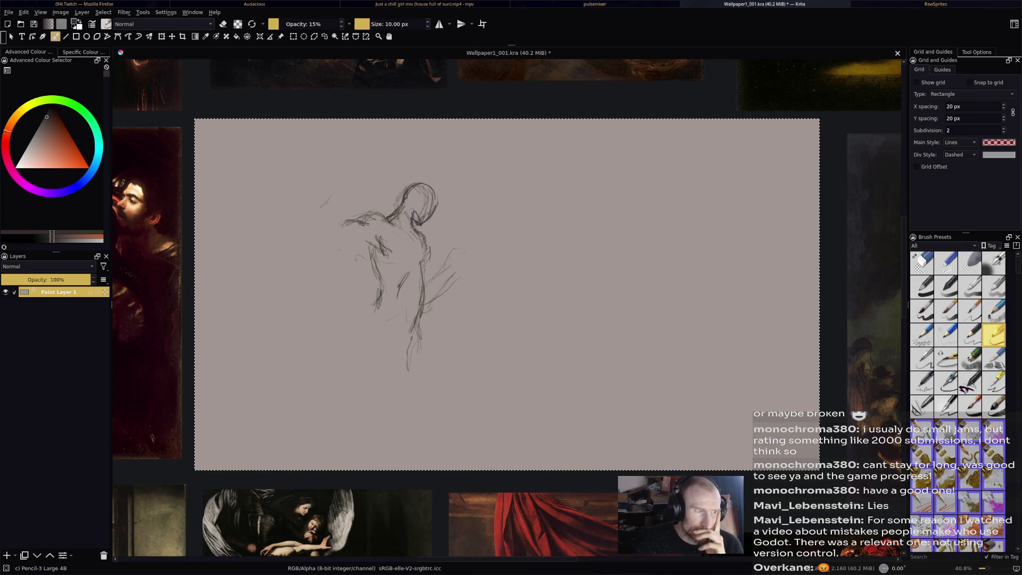
left_click_drag(420, 290, 418, 311)
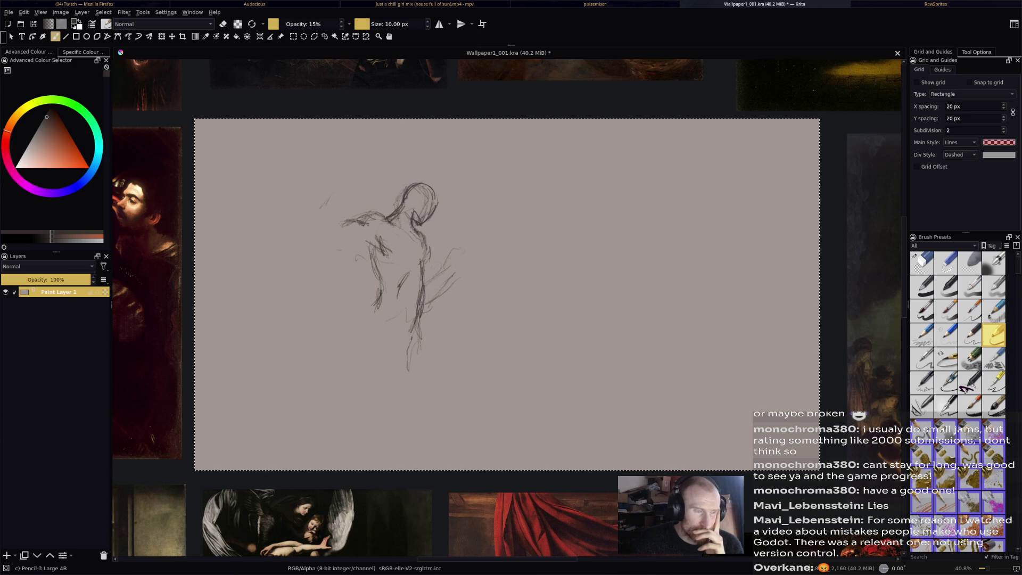
left_click_drag(428, 298, 456, 273)
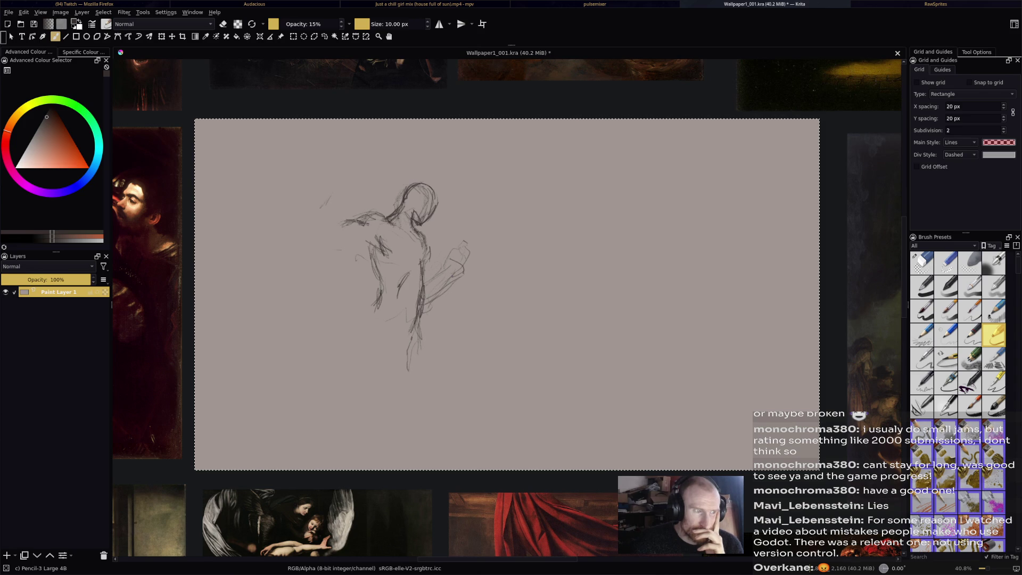
left_click_drag(458, 274, 442, 288)
mouse_move(356, 172)
left_mouse_down()
mouse_move(392, 213)
mouse_move(447, 246)
left_mouse_up()
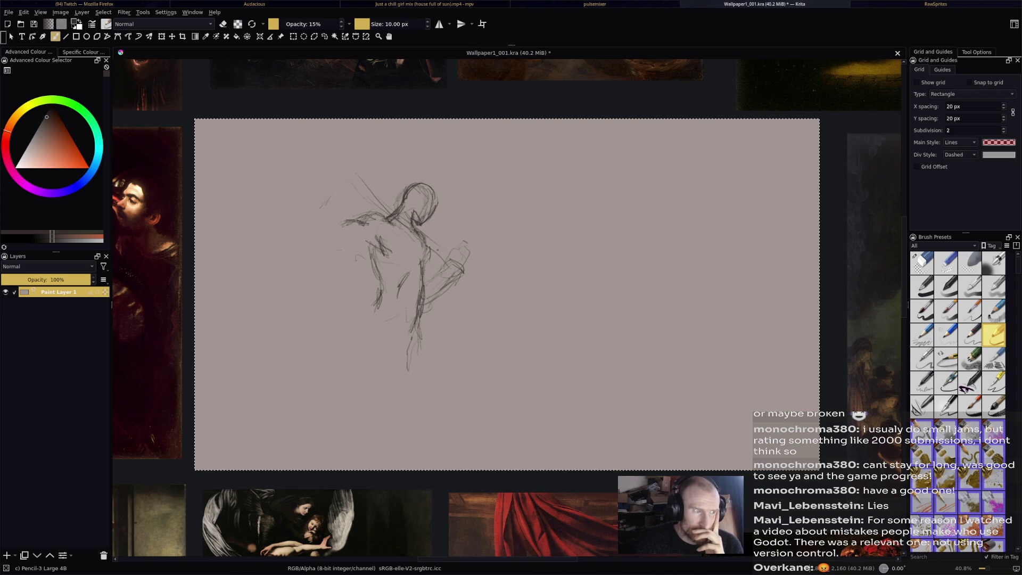
Sketch the hand and the raised arm above and left of the head.
mouse_move(345, 155)
left_mouse_down()
mouse_move(364, 171)
mouse_move(335, 165)
mouse_move(354, 173)
left_mouse_up()
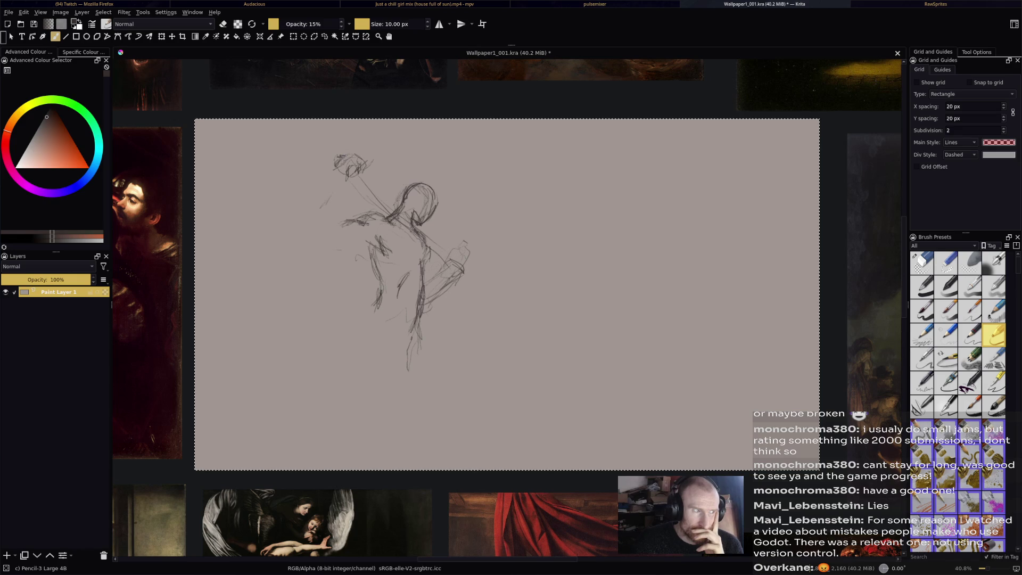
mouse_move(335, 171)
left_mouse_down()
mouse_move(329, 192)
mouse_move(339, 193)
mouse_move(326, 214)
mouse_move(305, 217)
mouse_move(306, 230)
left_mouse_up()
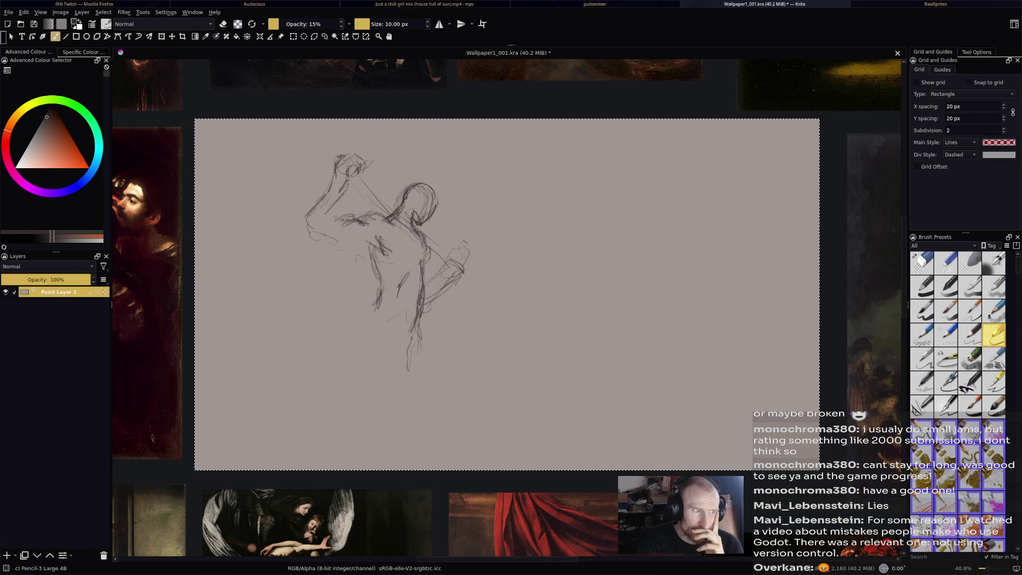
left_click_drag(345, 190, 331, 216)
left_click_drag(334, 212, 325, 231)
mouse_move(337, 213)
left_mouse_down()
mouse_move(318, 244)
mouse_move(309, 241)
left_mouse_up()
Refine the arm's contour, then switch to the Eraser Circle and erase upper-left lines.
mouse_move(367, 241)
left_mouse_down()
mouse_move(308, 241)
mouse_move(302, 231)
left_mouse_up()
mouse_move(327, 190)
left_mouse_down()
mouse_move(299, 229)
mouse_move(391, 216)
mouse_move(415, 182)
left_mouse_up()
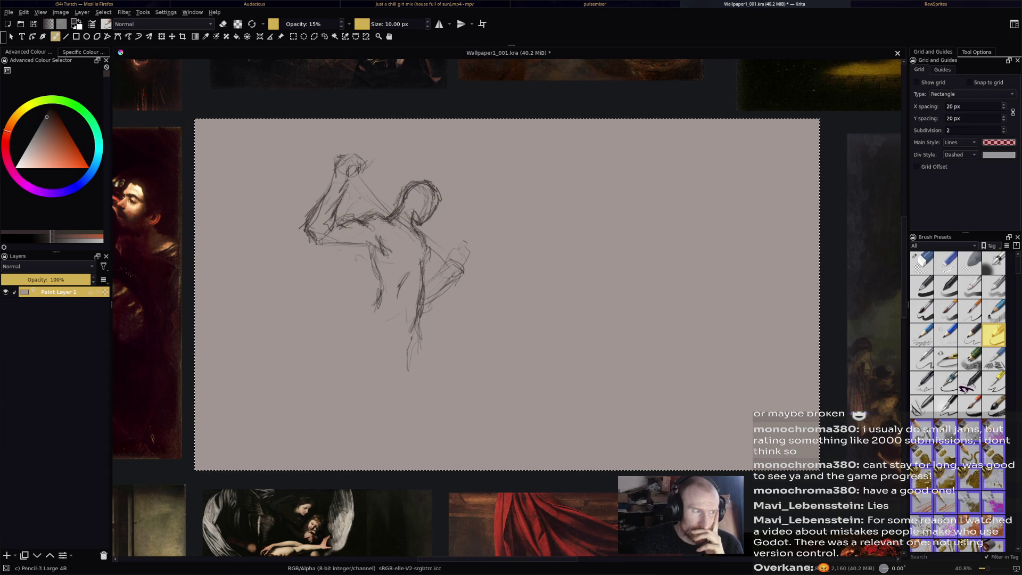
left_click(921, 263)
left_click_drag(287, 226, 357, 141)
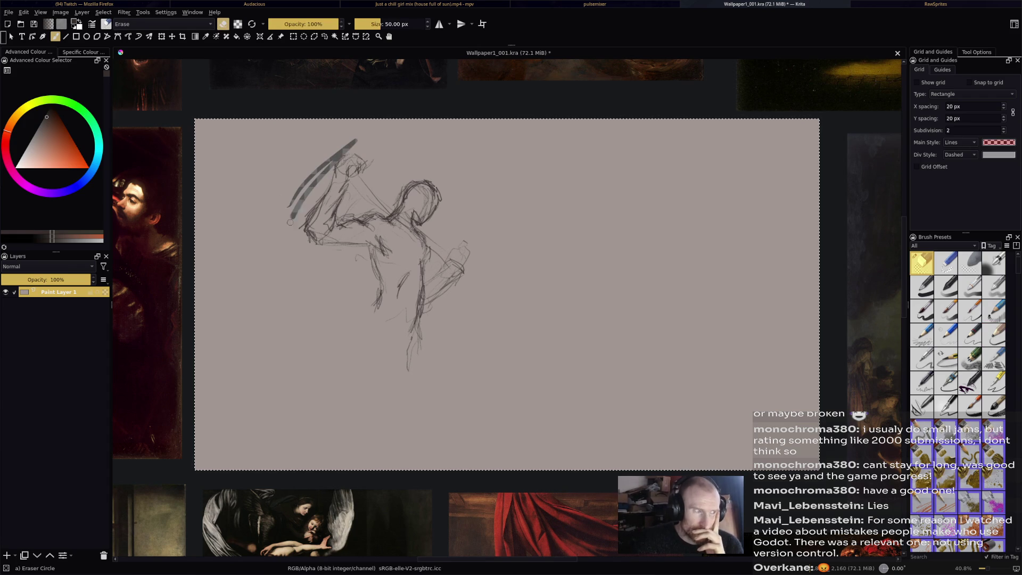
Erase the head, raised arm and lower body lines, undoing one stray eraser stroke.
left_click_drag(298, 208, 375, 132)
key("ctrl+z")
key("ctrl+z")
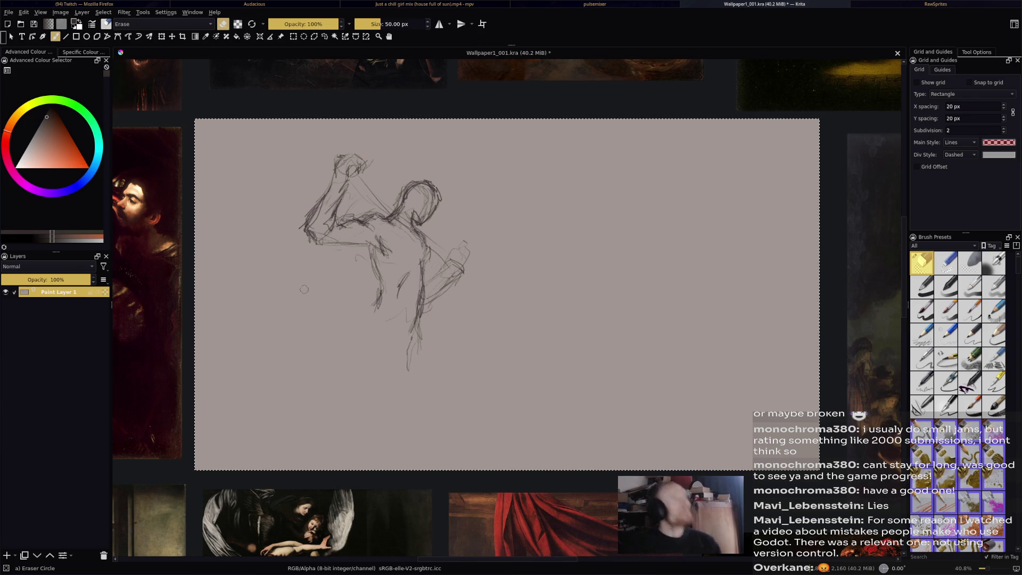
mouse_move(437, 187)
left_mouse_down()
mouse_move(303, 239)
mouse_move(367, 157)
left_mouse_up()
mouse_move(362, 181)
left_mouse_down()
mouse_move(421, 240)
mouse_move(439, 316)
left_mouse_up()
left_click_drag(449, 250, 429, 308)
left_click_drag(354, 218, 365, 226)
left_click_drag(404, 186, 378, 298)
left_click_drag(417, 260, 441, 319)
Clear Paint Layer 1, add Paint Layer 2 above it, and reselect the pencil.
key("Delete")
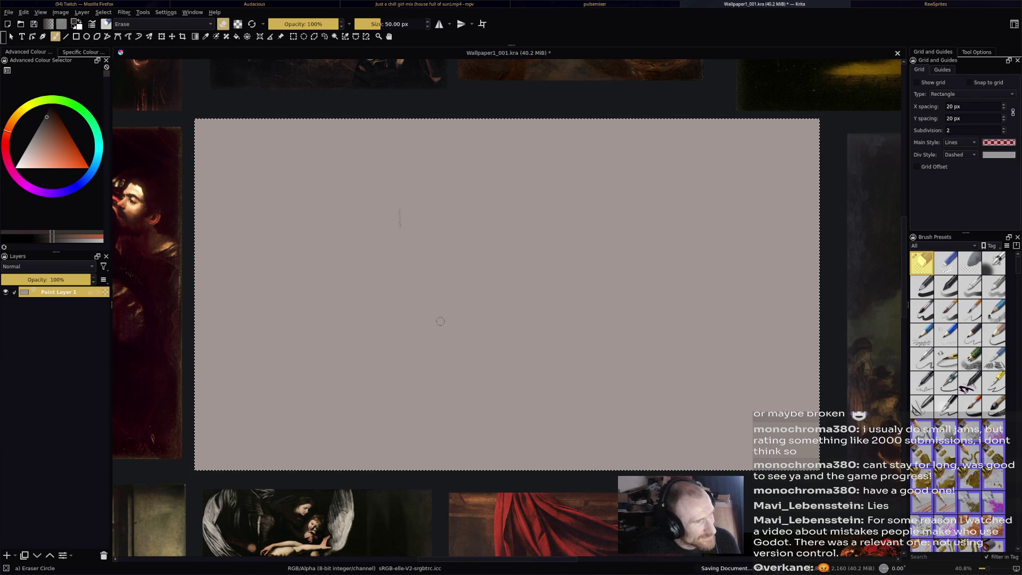
left_click(7, 555)
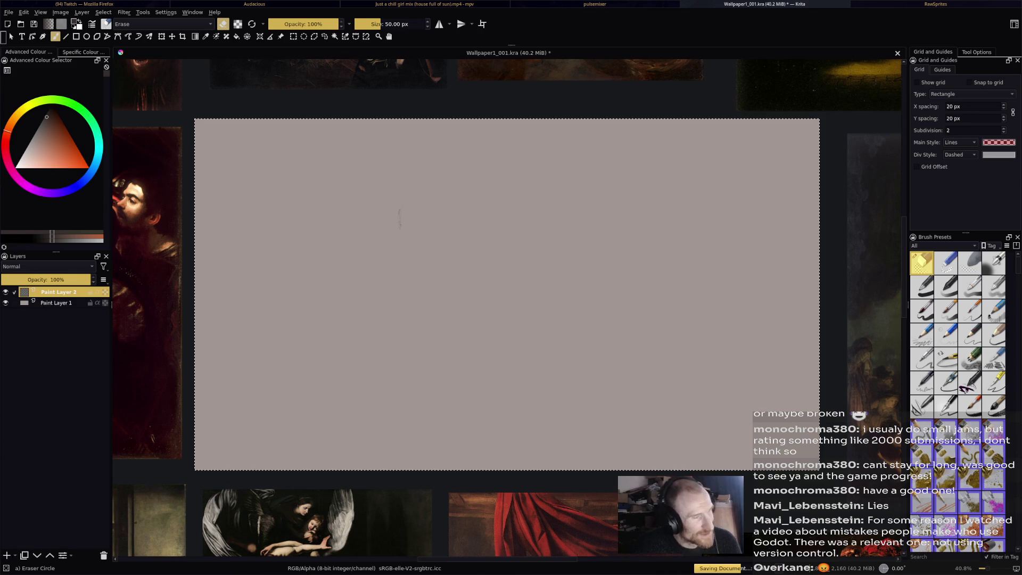
left_click(993, 335)
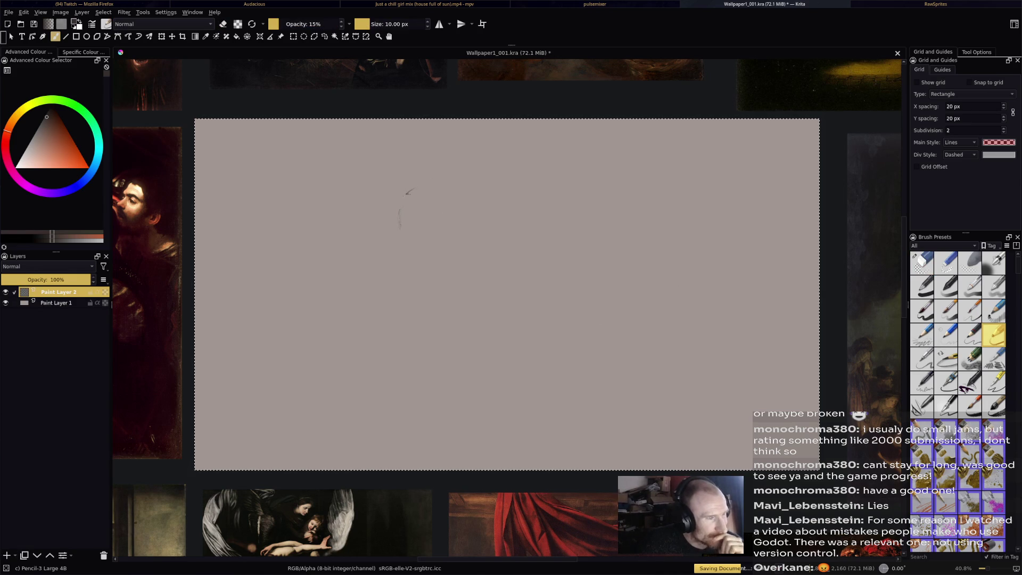
Draw the new head outline with its sides, top and jaw.
mouse_move(432, 201)
left_mouse_down()
mouse_move(435, 212)
mouse_move(424, 183)
left_mouse_up()
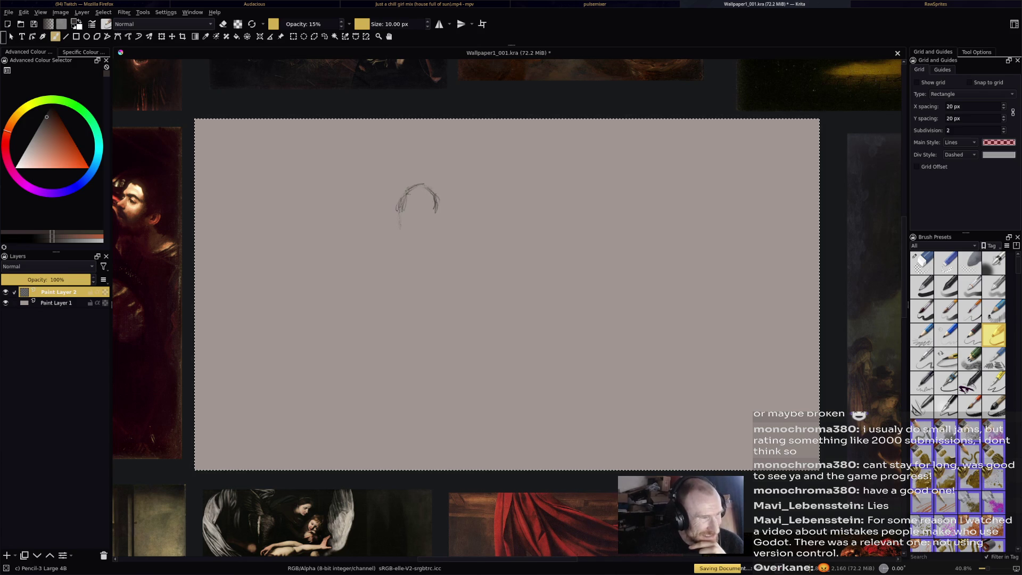
left_click_drag(443, 204, 418, 229)
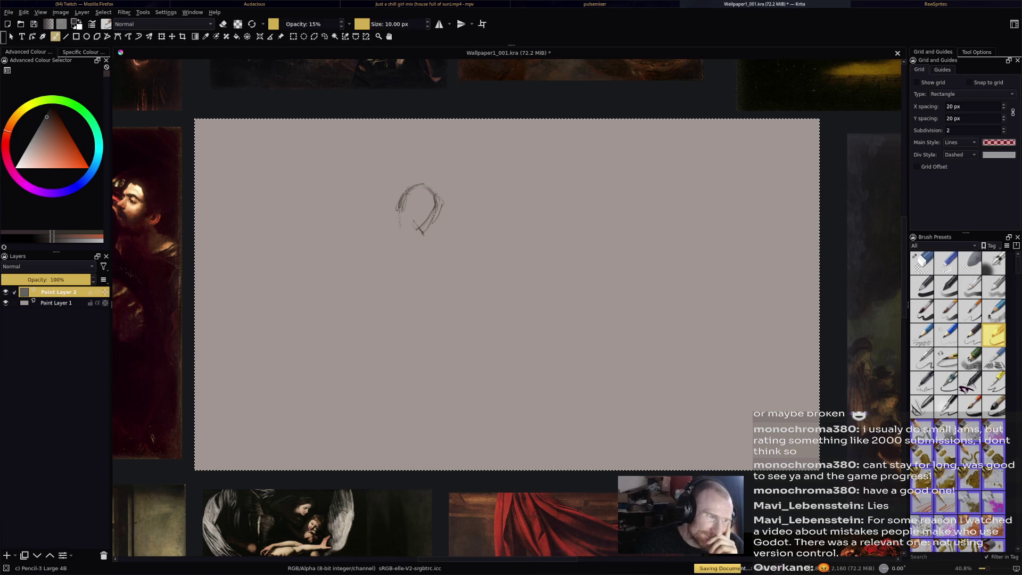
left_click_drag(412, 226, 423, 236)
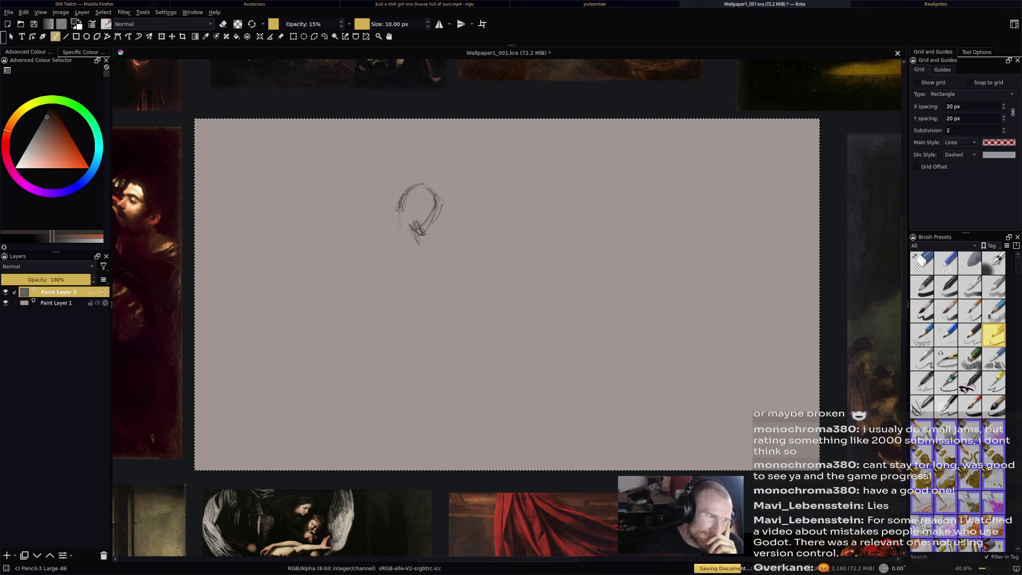
left_click_drag(397, 211, 393, 221)
mouse_move(414, 185)
left_mouse_down()
mouse_move(396, 202)
mouse_move(431, 199)
mouse_move(379, 237)
left_mouse_up()
Sketch the shoulder and chest lines and the lower left body contour.
mouse_move(406, 186)
left_mouse_down()
mouse_move(373, 241)
mouse_move(442, 267)
left_mouse_up()
mouse_move(379, 233)
left_mouse_down()
mouse_move(417, 254)
mouse_move(361, 238)
left_mouse_up()
left_click_drag(418, 255, 430, 267)
mouse_move(362, 234)
left_mouse_down()
mouse_move(398, 246)
mouse_move(374, 266)
mouse_move(386, 284)
mouse_move(430, 297)
mouse_move(410, 327)
left_mouse_up()
left_click_drag(385, 285, 418, 326)
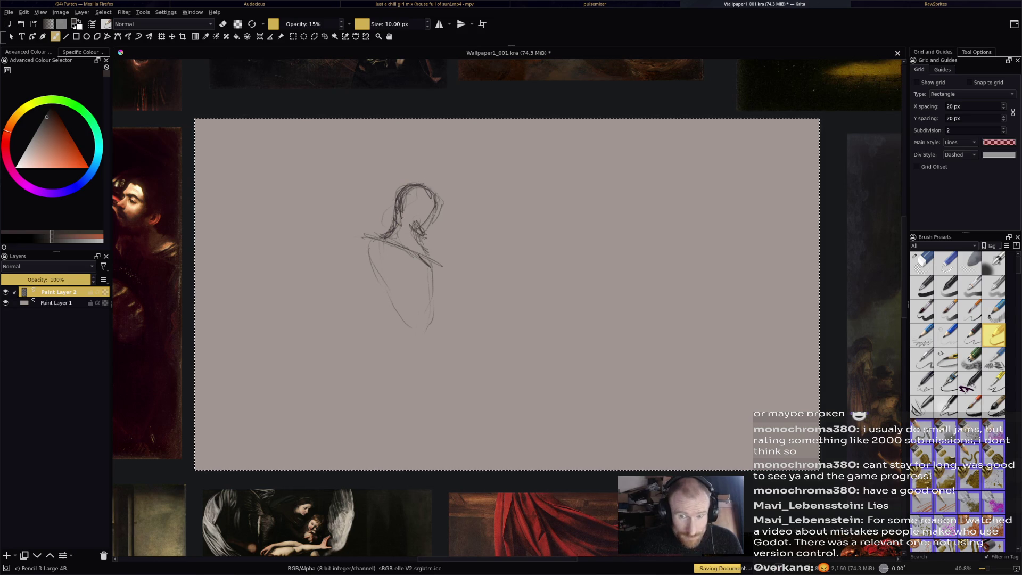
mouse_move(361, 227)
left_mouse_down()
mouse_move(384, 237)
mouse_move(330, 233)
mouse_move(331, 241)
mouse_move(364, 208)
left_mouse_up()
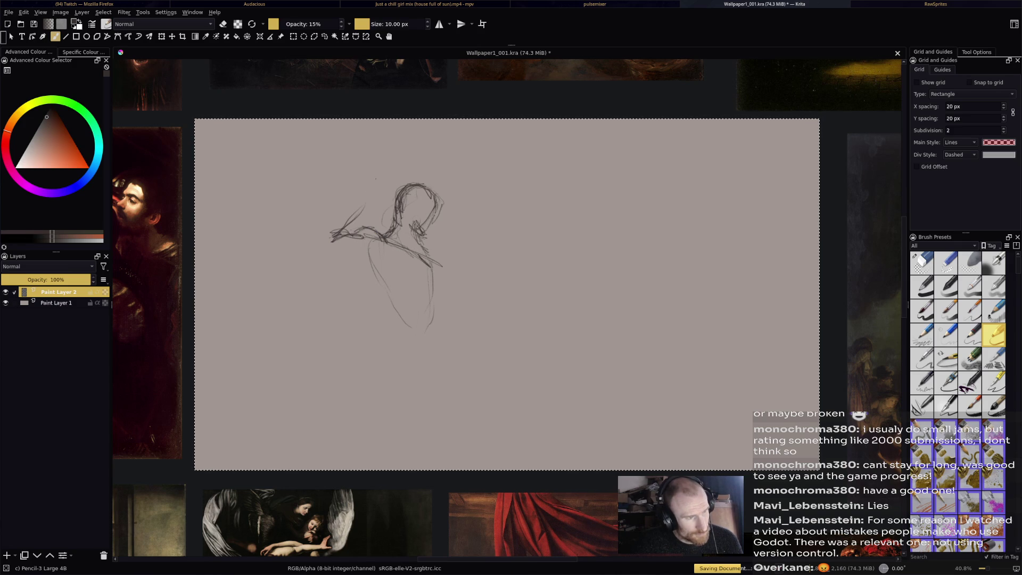
Sketch the raised hand and arm reaching down-left from it.
mouse_move(358, 161)
left_mouse_down()
mouse_move(375, 155)
mouse_move(388, 166)
mouse_move(359, 175)
left_mouse_up()
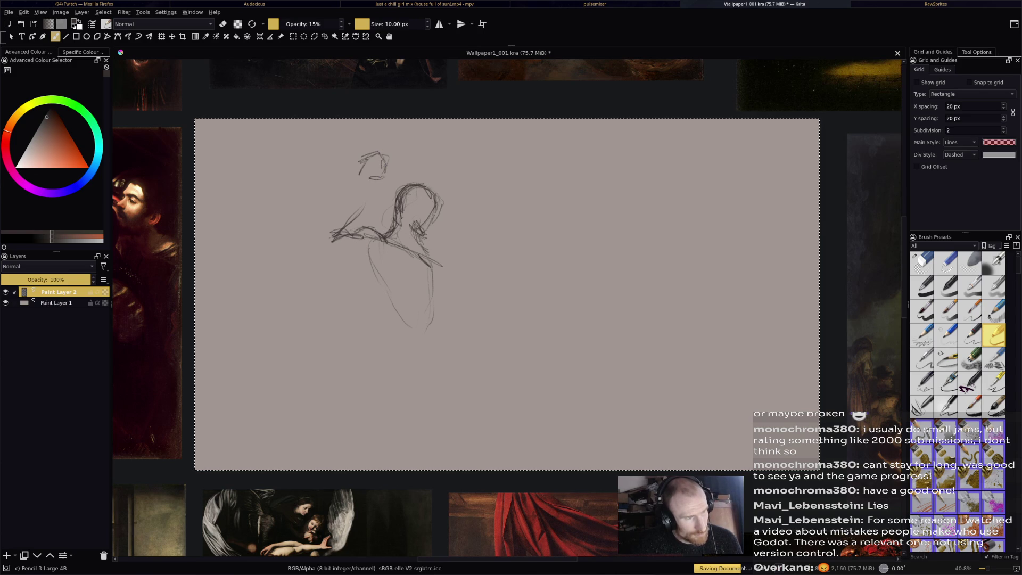
mouse_move(356, 177)
left_mouse_down()
mouse_move(310, 224)
mouse_move(326, 246)
mouse_move(359, 258)
left_mouse_up()
left_click_drag(365, 202, 338, 228)
mouse_move(369, 182)
left_mouse_down()
mouse_move(340, 228)
mouse_move(354, 238)
mouse_move(325, 228)
mouse_move(312, 247)
left_mouse_up()
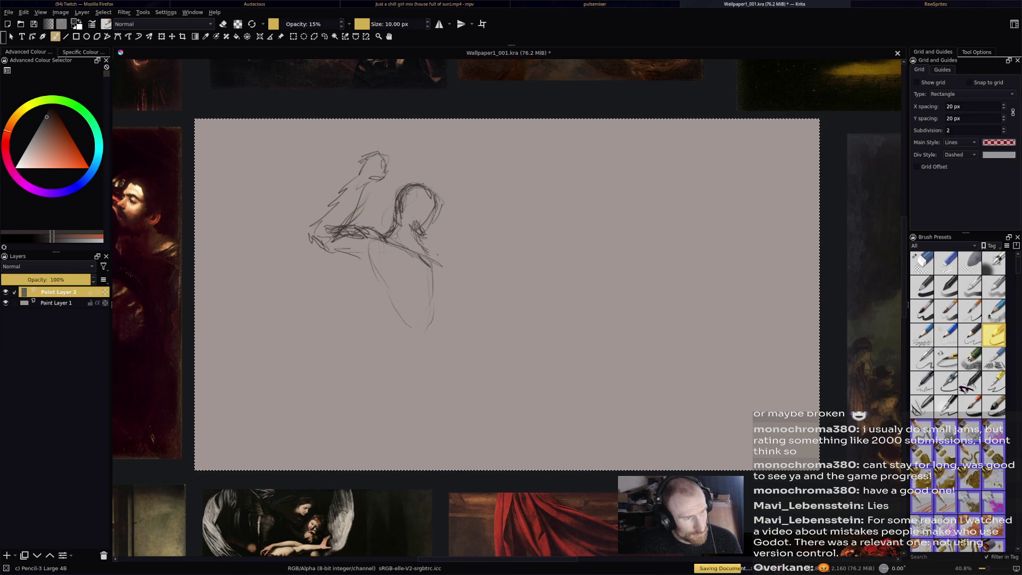
Extend the torso's right outline downward, then erase part of the head and raised arm.
mouse_move(430, 258)
left_mouse_down()
mouse_move(442, 276)
mouse_move(424, 306)
left_mouse_up()
mouse_move(440, 261)
left_mouse_down()
mouse_move(450, 273)
mouse_move(439, 298)
left_mouse_up()
mouse_move(379, 273)
left_mouse_down()
mouse_move(369, 287)
mouse_move(400, 338)
left_mouse_up()
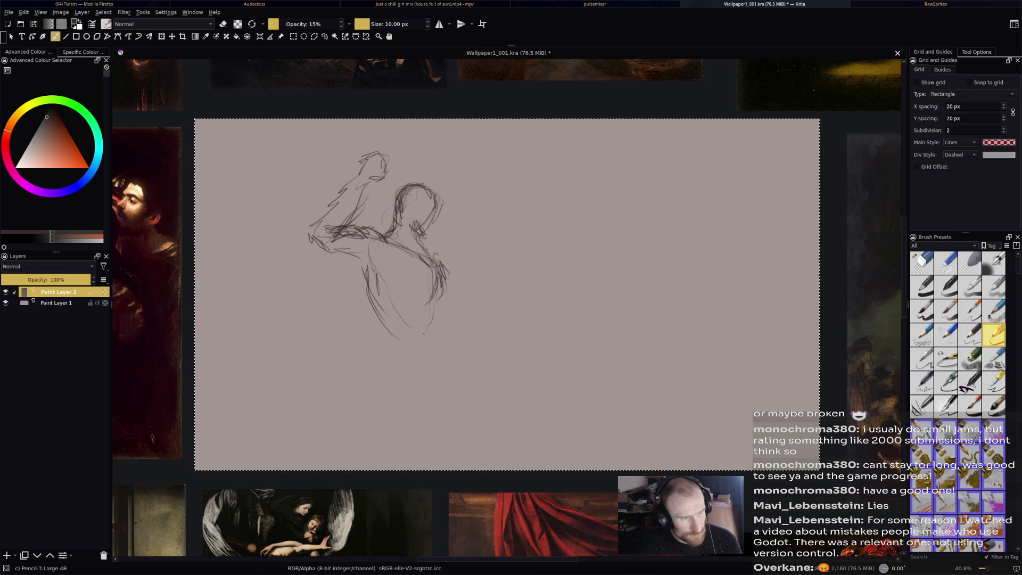
left_click_drag(437, 292, 421, 360)
left_click_drag(431, 322, 421, 361)
left_click_drag(429, 337, 424, 366)
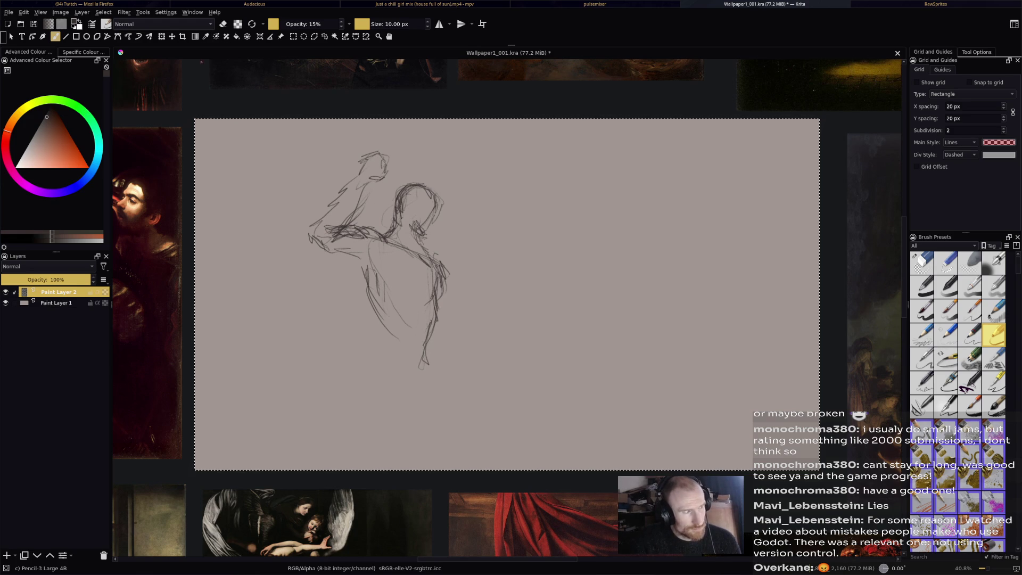
key("e")
left_click_drag(384, 160, 319, 221)
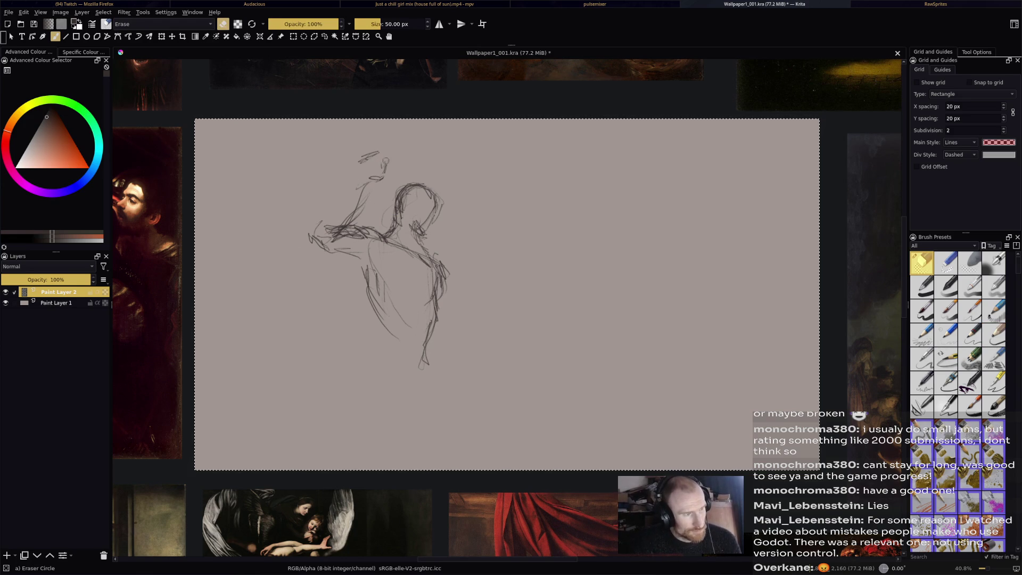
Erase the rest of the figure, return to the pencil, and draw a new head and shoulders.
mouse_move(383, 233)
left_mouse_down()
mouse_move(372, 234)
mouse_move(383, 287)
mouse_move(461, 303)
left_mouse_up()
key("e")
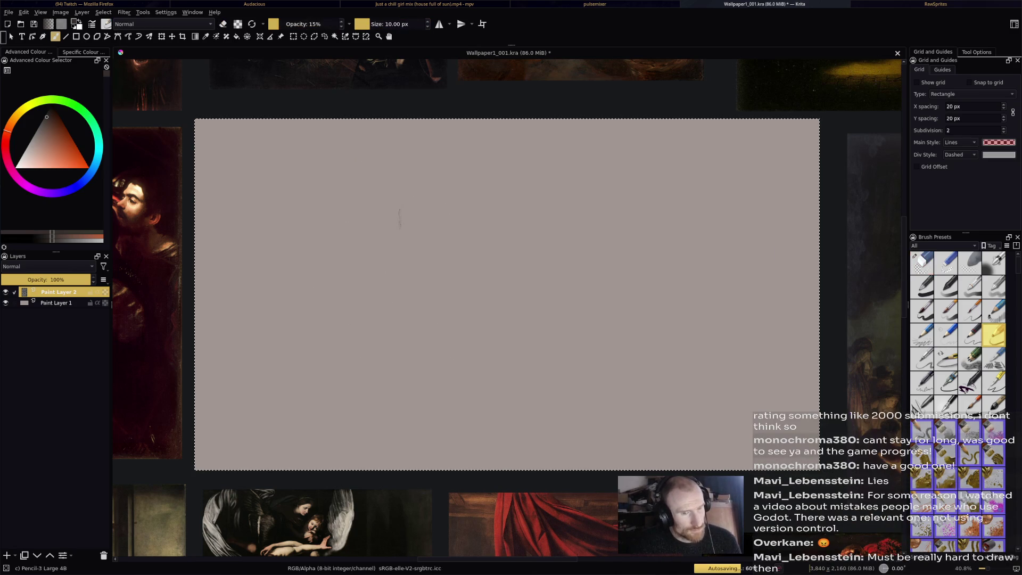
left_click(465, 224)
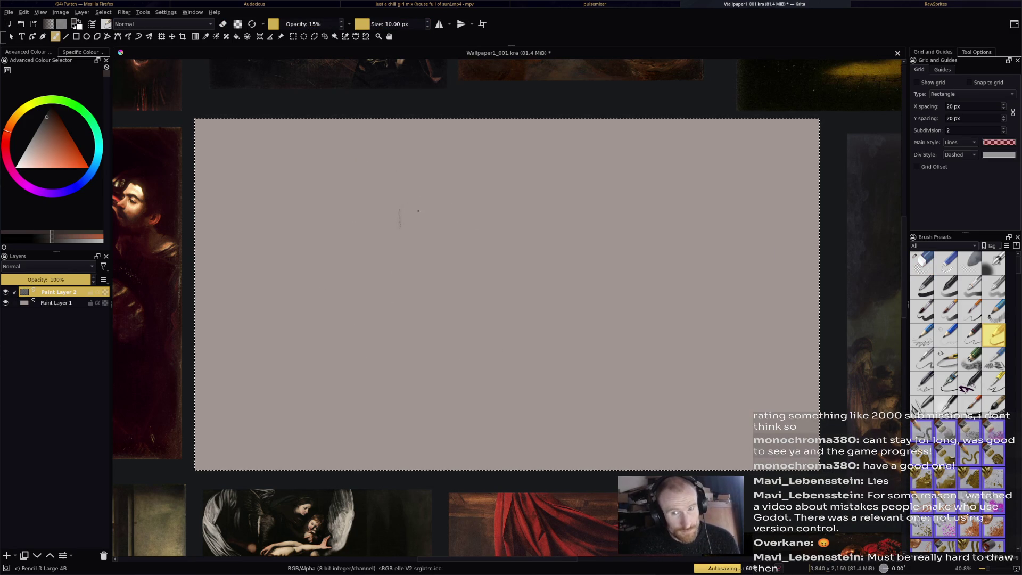
mouse_move(400, 223)
left_mouse_down()
mouse_move(436, 172)
mouse_move(438, 219)
left_mouse_up()
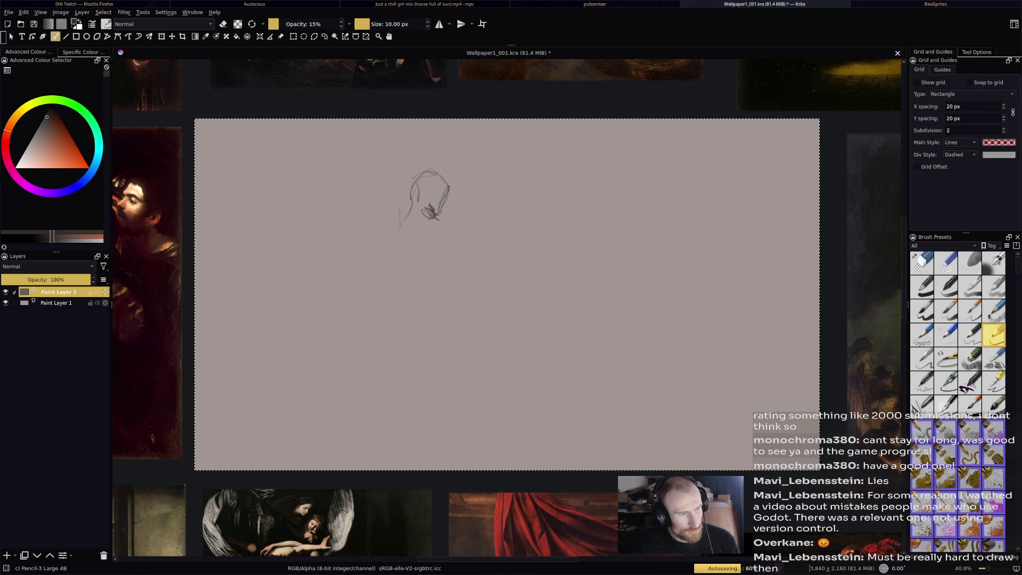
mouse_move(411, 201)
left_mouse_down()
mouse_move(396, 225)
mouse_move(402, 218)
mouse_move(437, 241)
left_mouse_up()
left_click_drag(420, 235, 364, 221)
Sketch the chest and both lower torso contours down toward the hips.
mouse_move(437, 236)
left_mouse_down()
mouse_move(447, 265)
mouse_move(426, 249)
mouse_move(413, 270)
mouse_move(445, 257)
mouse_move(436, 267)
mouse_move(442, 298)
mouse_move(424, 321)
left_mouse_up()
left_click_drag(429, 276, 418, 301)
mouse_move(389, 256)
left_mouse_down()
mouse_move(403, 295)
mouse_move(390, 280)
mouse_move(414, 301)
left_mouse_up()
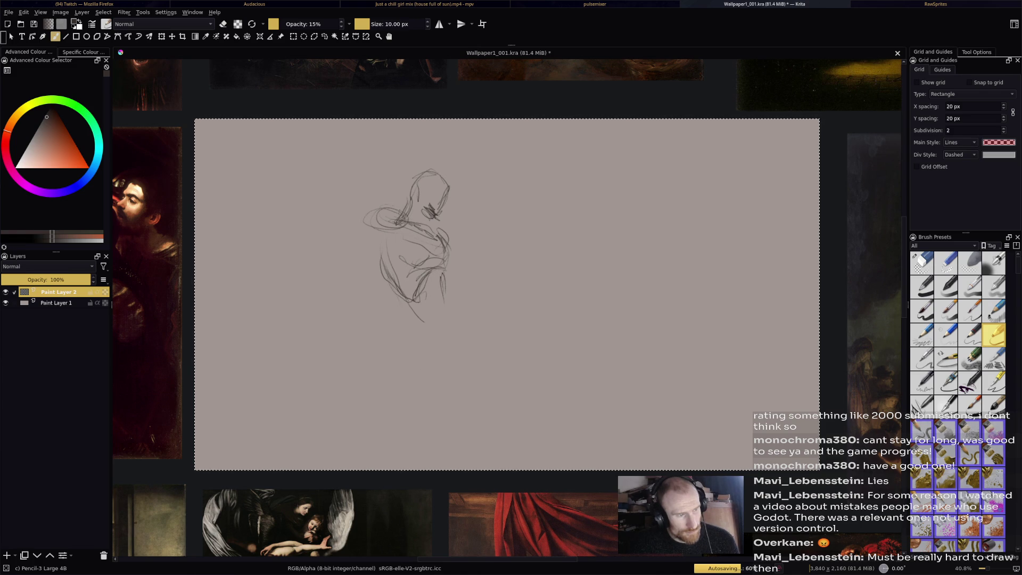
left_click_drag(379, 236, 400, 312)
left_click_drag(392, 278, 398, 310)
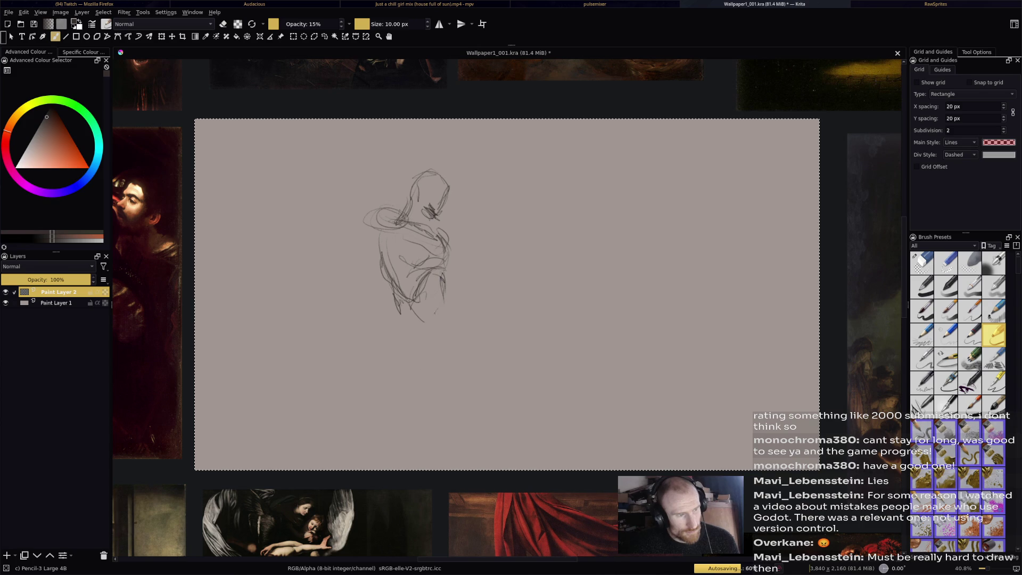
left_click_drag(443, 278, 436, 325)
mouse_move(393, 284)
left_mouse_down()
mouse_move(385, 343)
mouse_move(405, 351)
mouse_move(398, 356)
left_mouse_up()
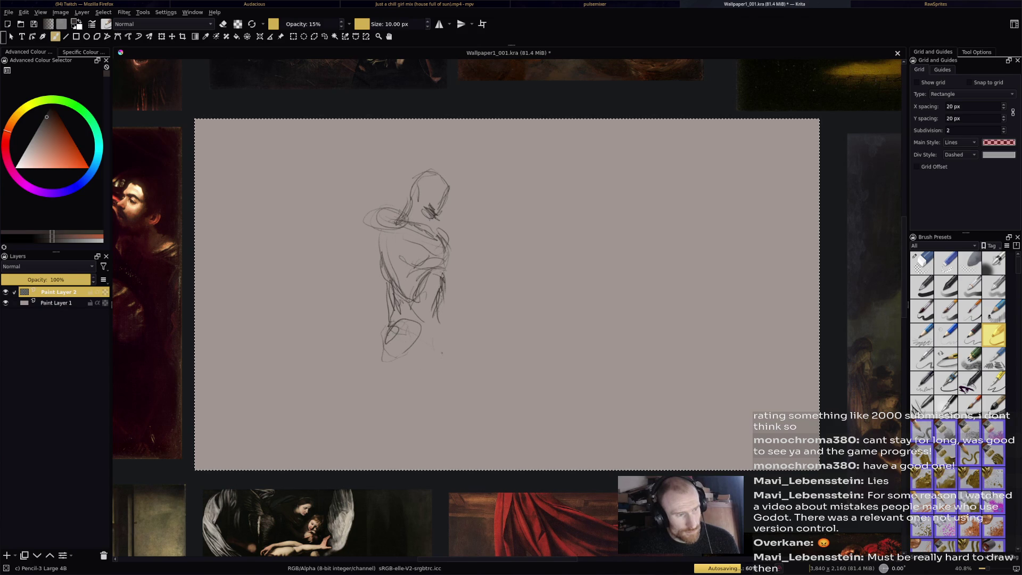
Sketch the lower legs and feet, darkening their lines.
mouse_move(413, 320)
left_mouse_down()
mouse_move(450, 354)
mouse_move(472, 408)
mouse_move(440, 415)
left_mouse_up()
left_click_drag(441, 338, 424, 370)
left_click_drag(413, 351, 434, 386)
mouse_move(404, 354)
left_mouse_down()
mouse_move(432, 382)
mouse_move(419, 387)
left_mouse_up()
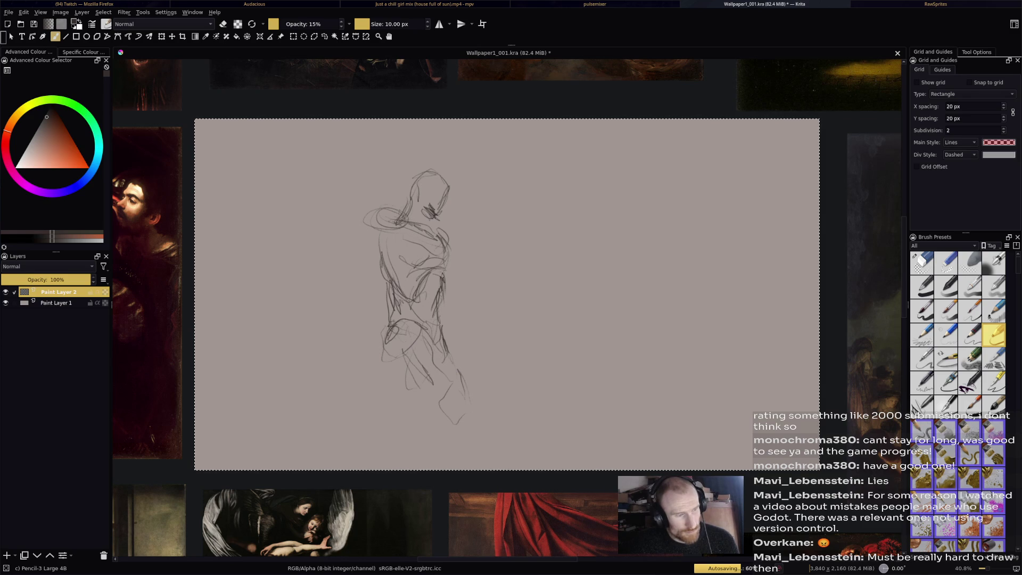
mouse_move(380, 324)
left_mouse_down()
mouse_move(372, 372)
mouse_move(384, 402)
left_mouse_up()
mouse_move(414, 351)
left_mouse_down()
mouse_move(394, 392)
mouse_move(415, 354)
left_mouse_up()
left_click_drag(404, 375, 385, 402)
left_click_drag(408, 371, 383, 423)
left_click_drag(396, 409, 385, 422)
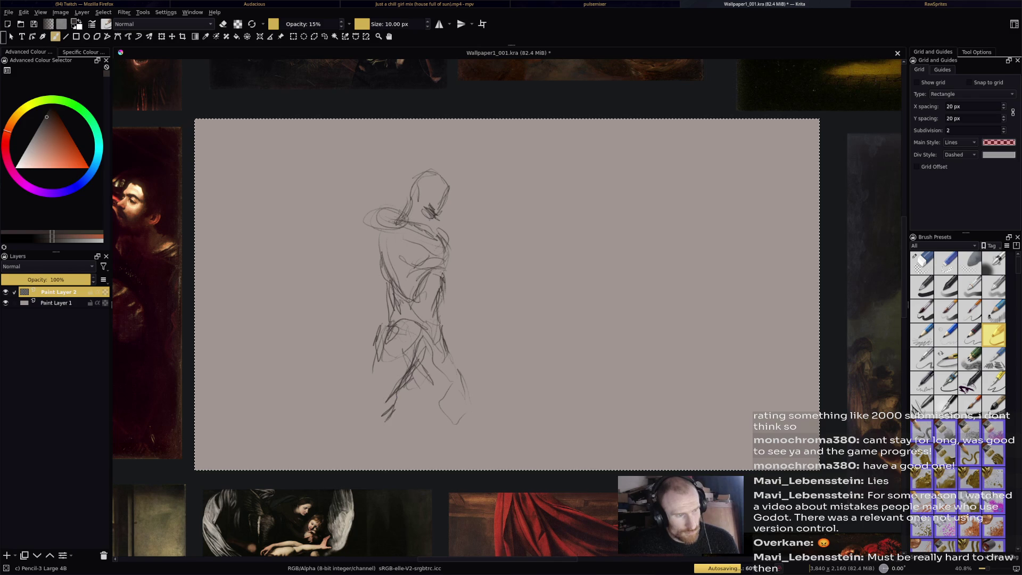
Strengthen the left contour of the lower leg and refine the left foot.
mouse_move(379, 358)
left_mouse_down()
mouse_move(349, 430)
mouse_move(363, 421)
left_mouse_up()
left_click_drag(366, 408, 357, 429)
left_click_drag(370, 387, 364, 425)
mouse_move(383, 355)
left_mouse_down()
mouse_move(367, 416)
mouse_move(375, 371)
left_mouse_up()
left_click_drag(377, 361, 365, 391)
left_click_drag(390, 333, 378, 352)
left_click_drag(373, 381, 370, 397)
left_click_drag(385, 332, 378, 360)
left_click_drag(376, 364, 371, 377)
left_click_drag(387, 328, 378, 349)
left_click_drag(383, 337, 379, 356)
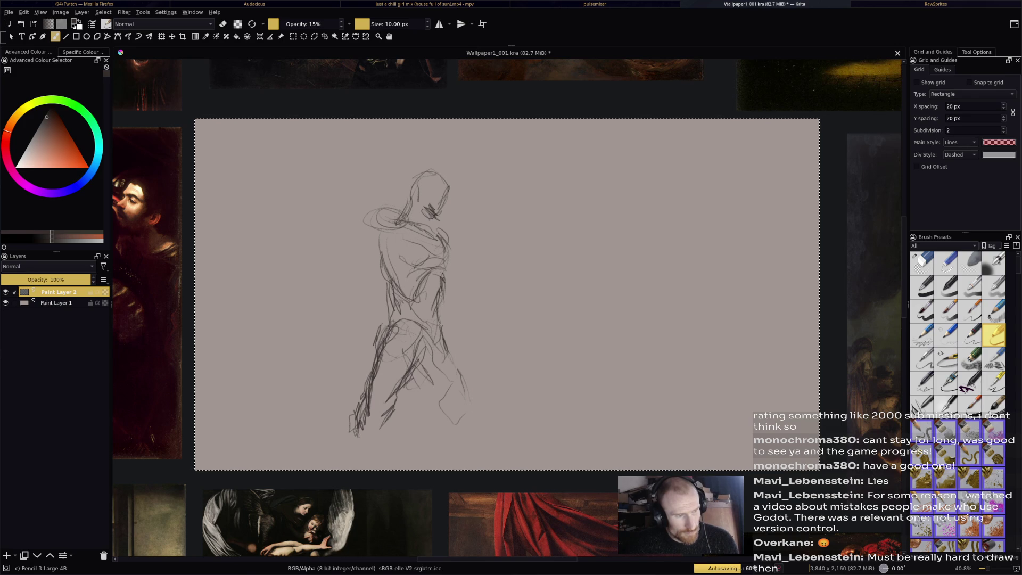
Add strokes to the left thigh, left side, shoulder and right side of the head, then rectangle-select the figure.
left_click_drag(389, 319, 383, 332)
left_click_drag(389, 326, 384, 336)
left_click_drag(368, 247, 389, 255)
mouse_move(386, 208)
left_mouse_down()
mouse_move(369, 218)
mouse_move(411, 225)
mouse_move(361, 217)
mouse_move(401, 213)
left_mouse_up()
mouse_move(438, 173)
left_mouse_down()
mouse_move(460, 194)
mouse_move(441, 220)
left_mouse_up()
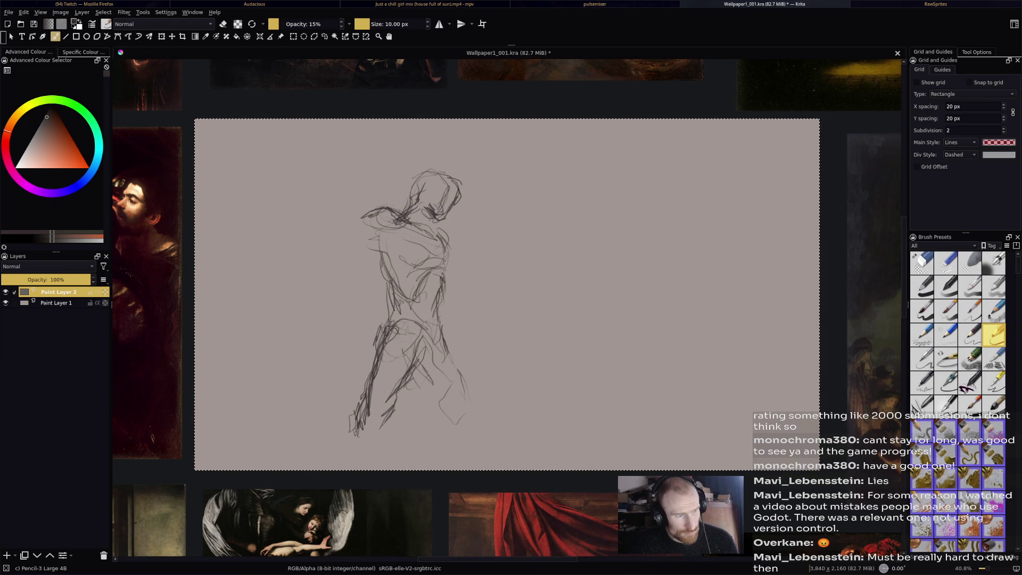
key("ctrl+r")
mouse_move(285, 153)
left_mouse_down()
mouse_move(441, 226)
mouse_move(602, 456)
mouse_move(564, 511)
left_mouse_up()
Transform the selected sketch, shifting it up and left with undo corrections, then return to the brush.
key("ctrl+t")
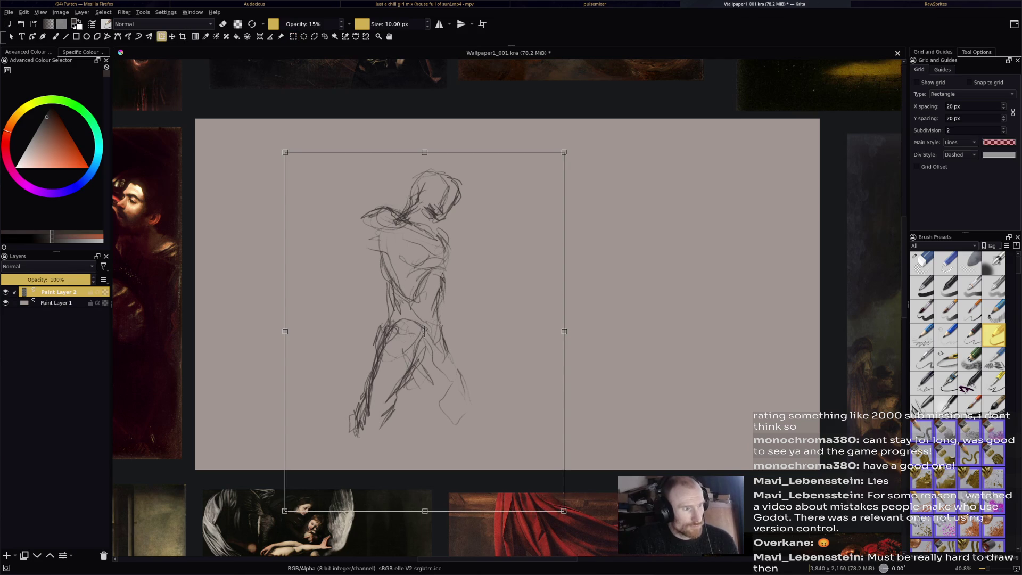
key("Return")
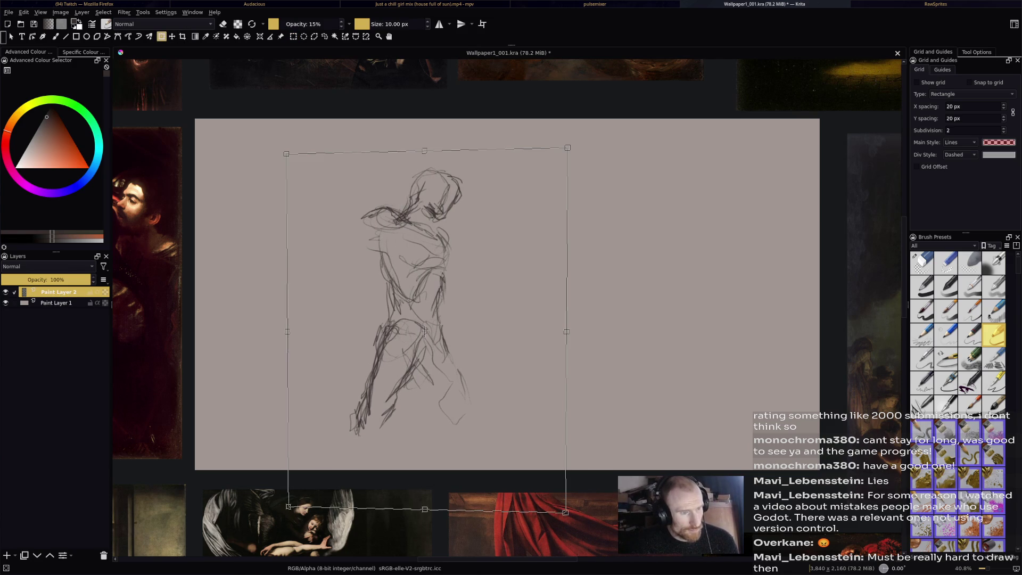
key("ctrl+z")
left_click_drag(421, 301, 409, 286)
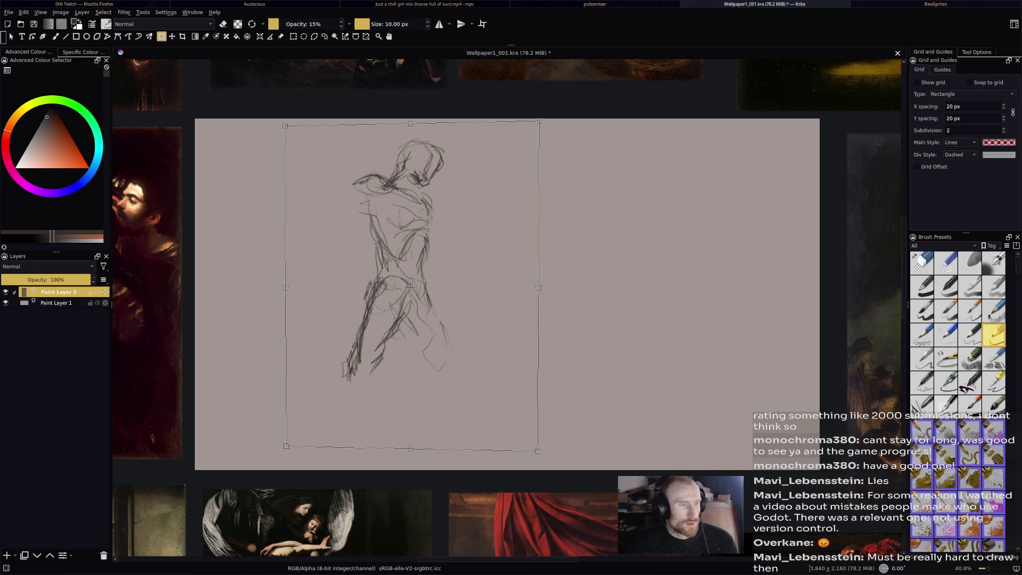
key("ctrl+z")
key("ctrl+z")
key("ctrl+z")
key("ctrl+z")
key("ctrl+z")
key("b")
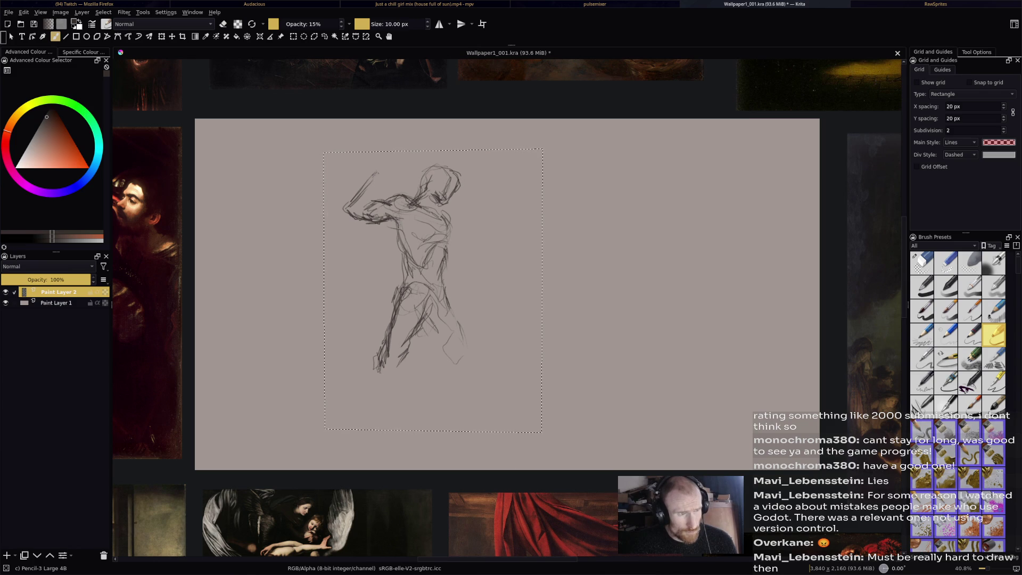
Select all, extend the raised arm upward, erase the old head, and add a shoulder-top stroke.
key("e")
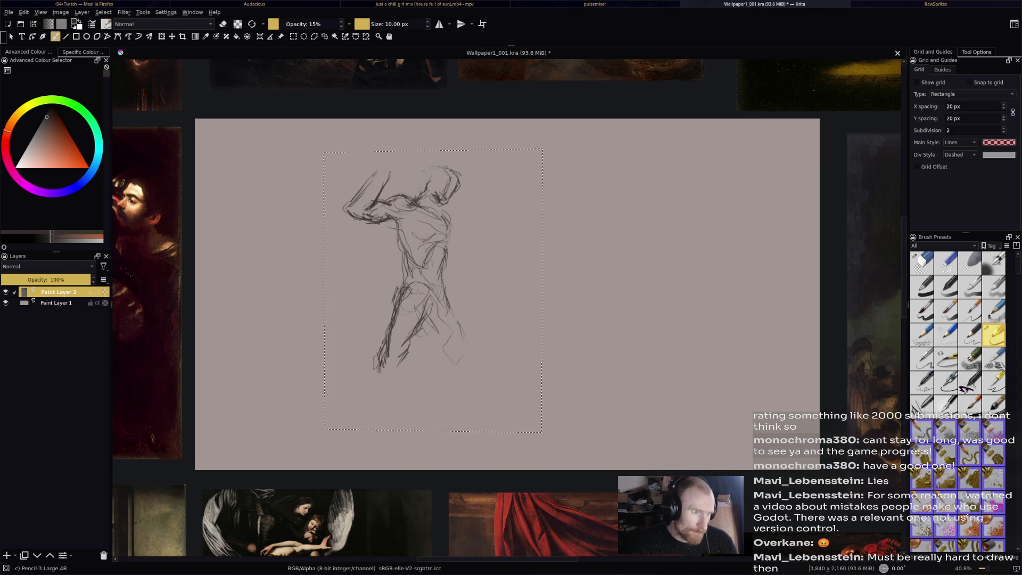
key("ctrl+a")
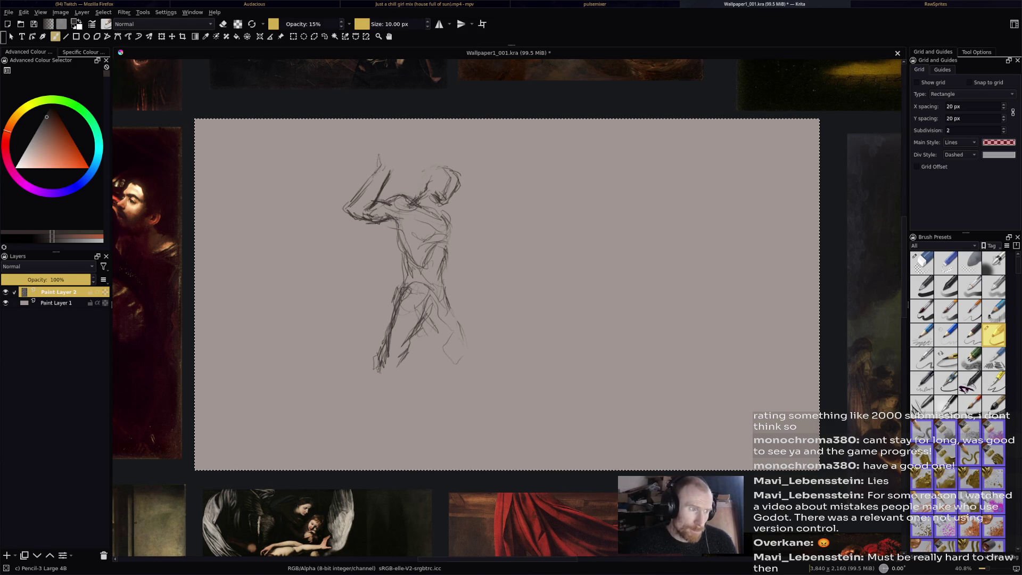
left_click_drag(373, 153, 392, 170)
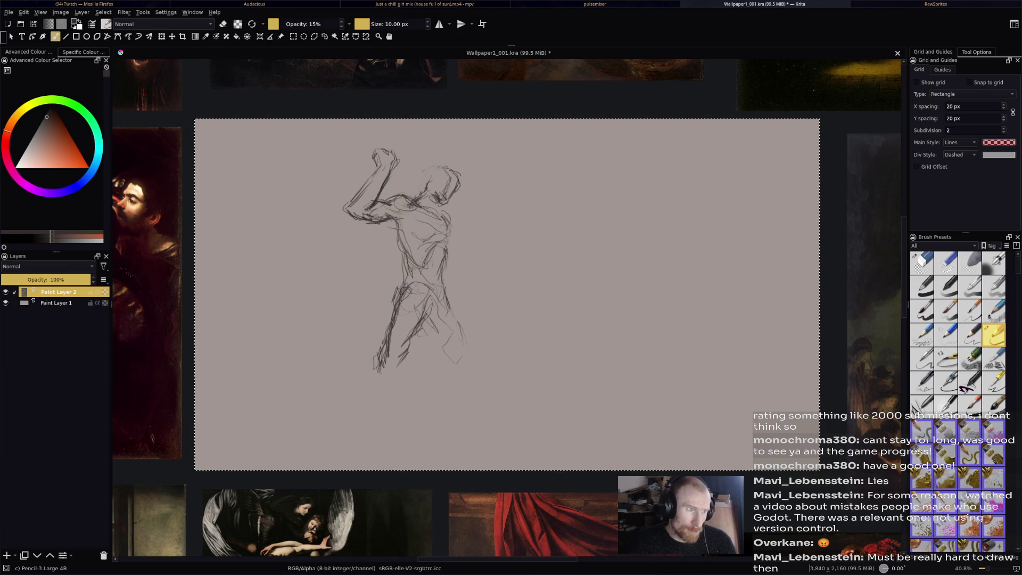
key("e")
left_click_drag(420, 186, 449, 190)
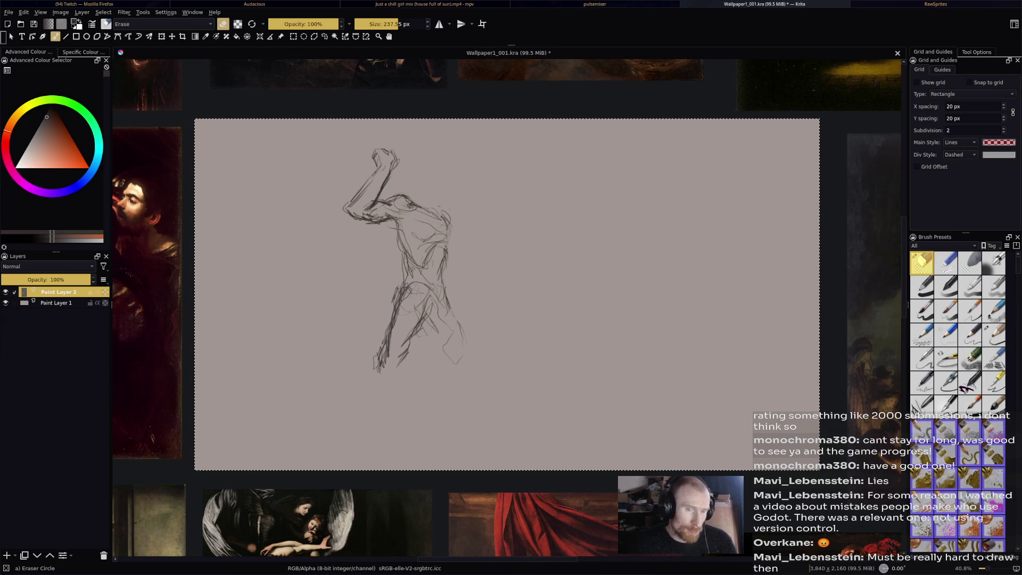
key("e")
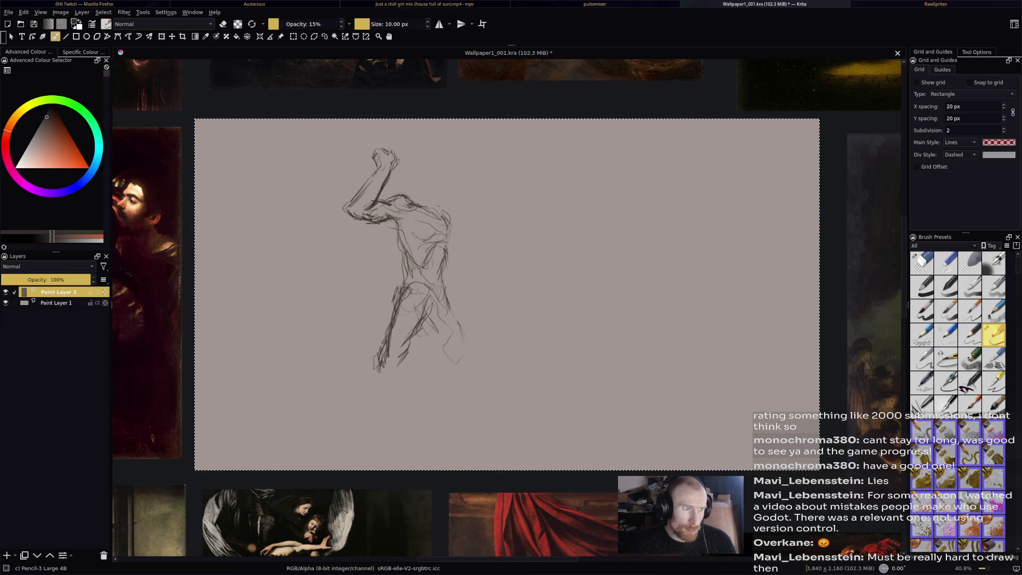
left_click_drag(417, 205, 431, 192)
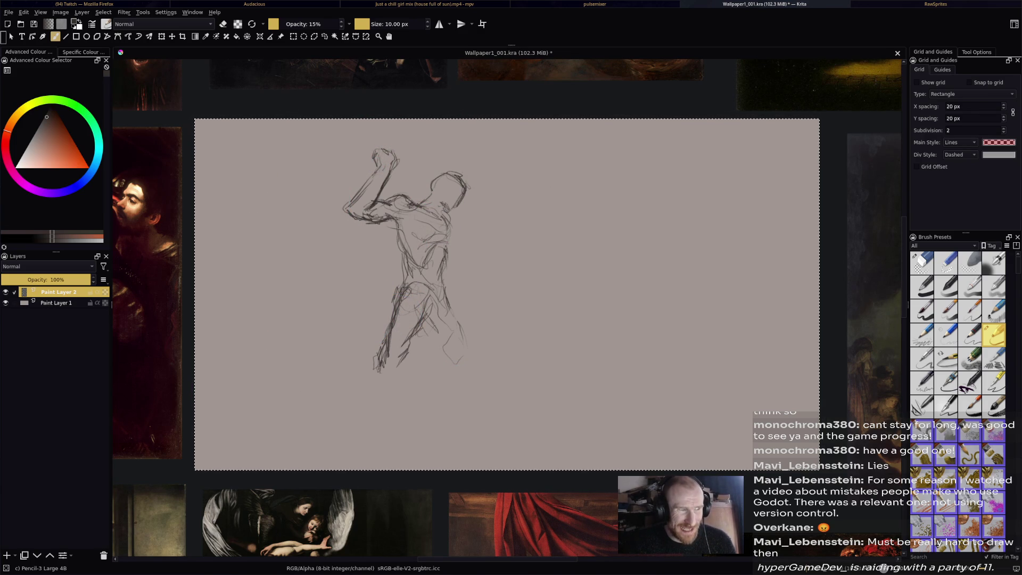
Save the drawing with Ctrl+S, toggling the eraser around it.
key("e")
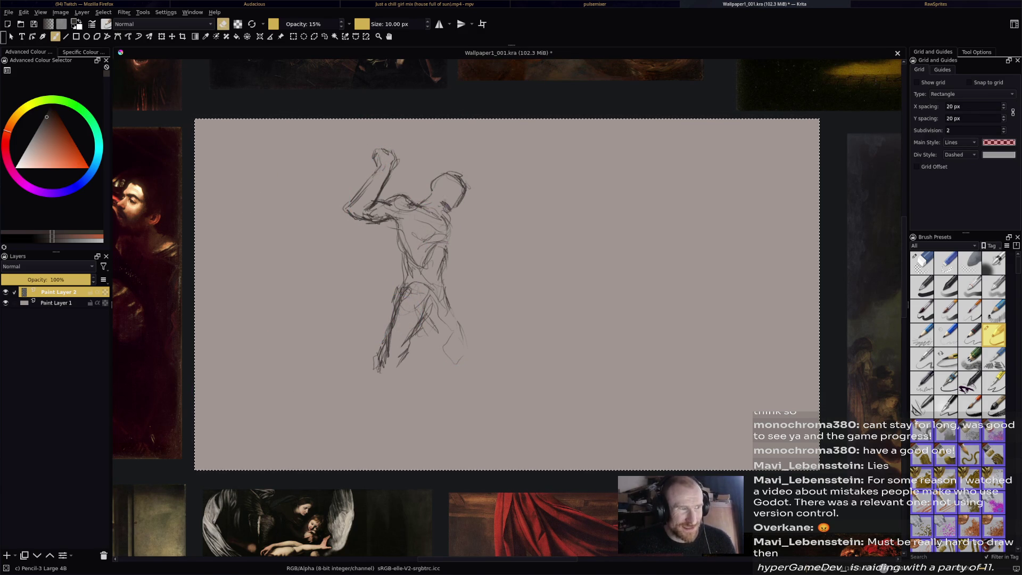
key("ctrl+s")
key("e")
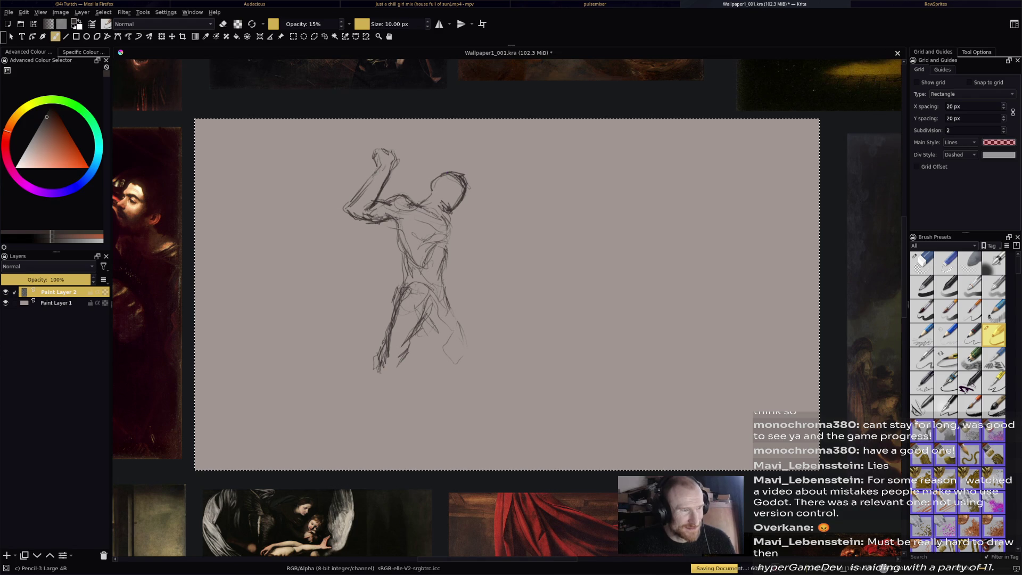
Darken the figure's head and neck outline and the top of the head with pencil strokes.
left_click_drag(448, 173, 427, 204)
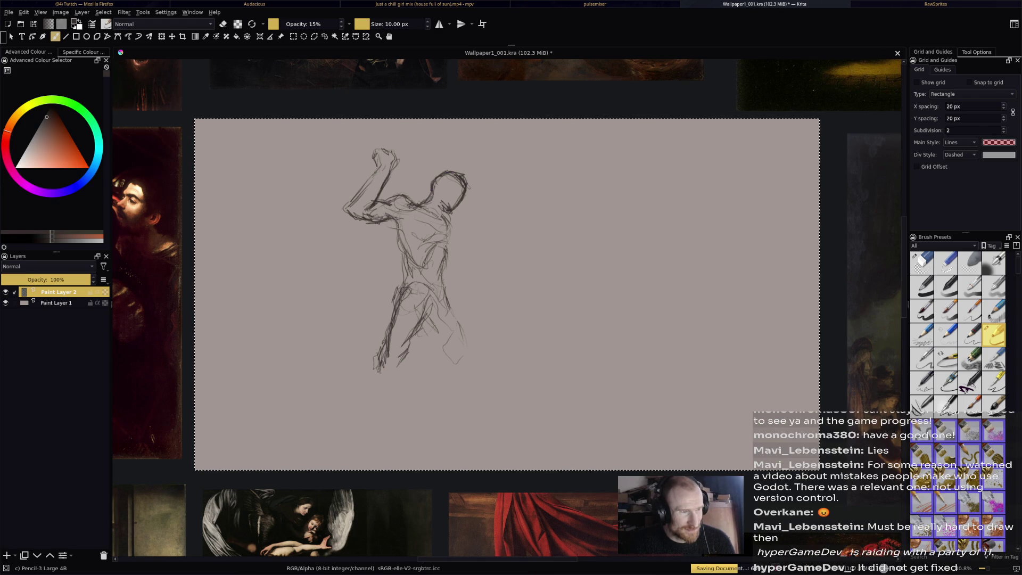
left_click_drag(440, 173, 456, 169)
key("e")
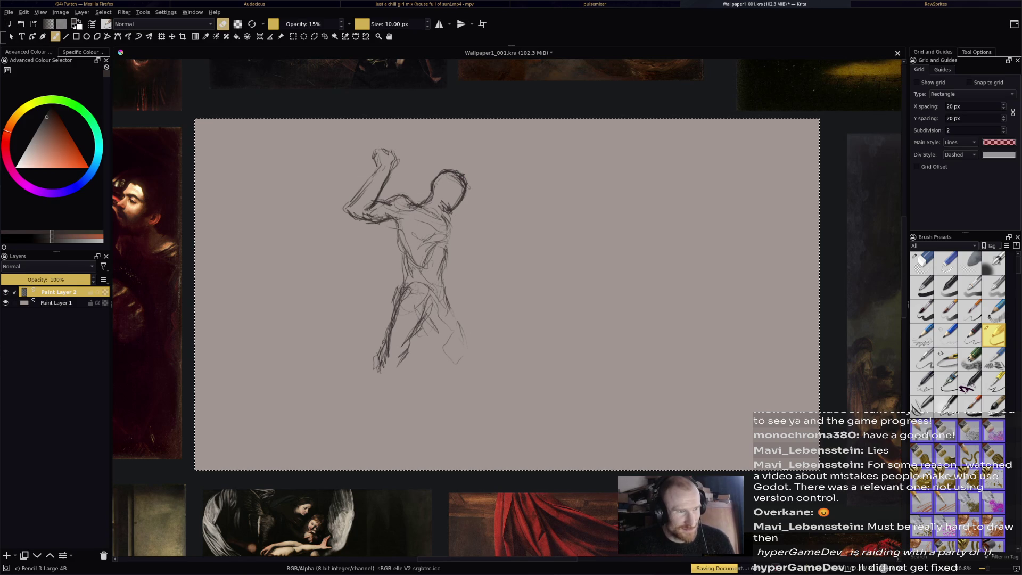
key("e")
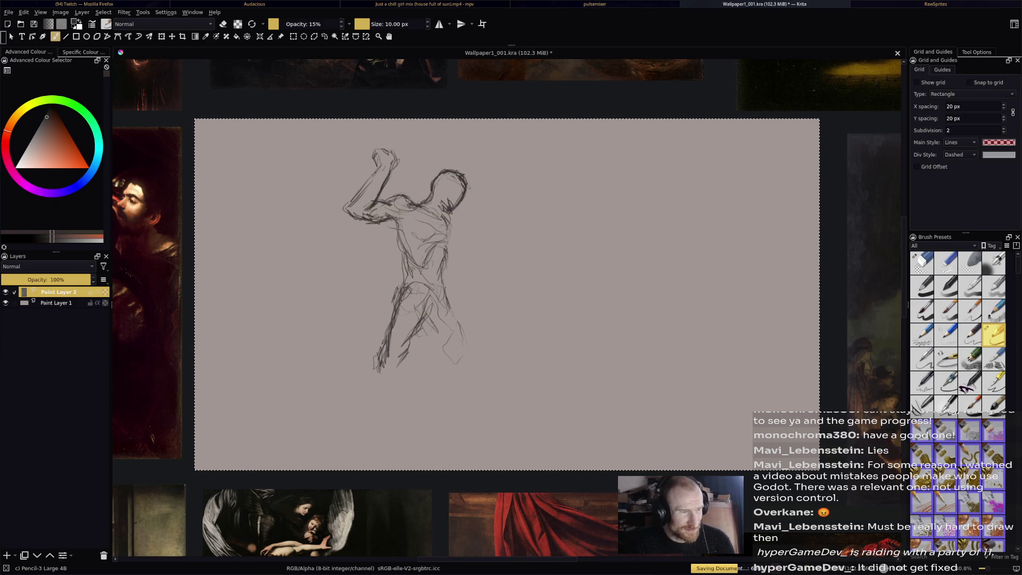
key("e")
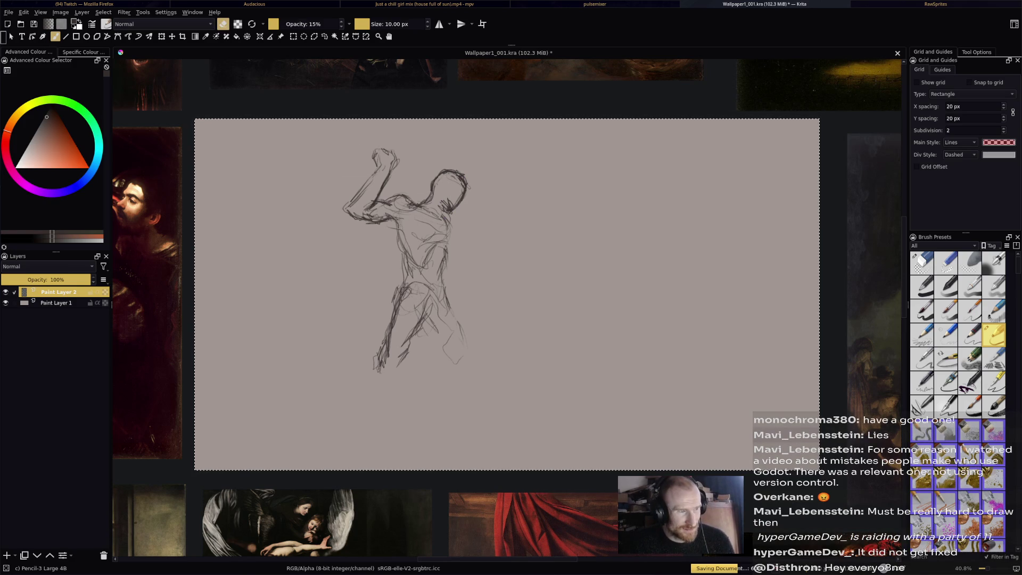
key("e")
key("e")
Retry saving the drawing, dismiss the save error, and add a faint stroke across the chest.
key("ctrl+s")
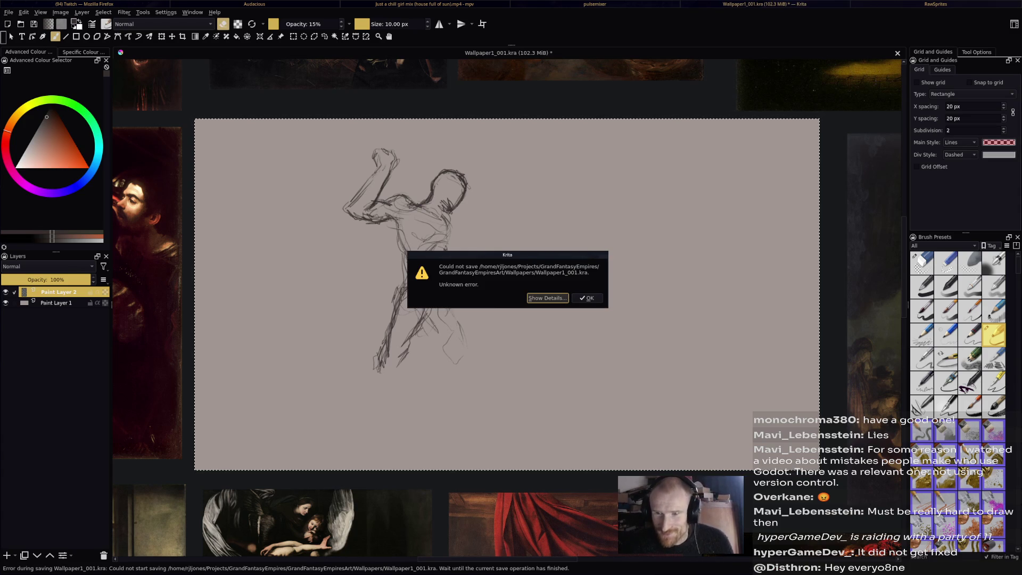
key("Return")
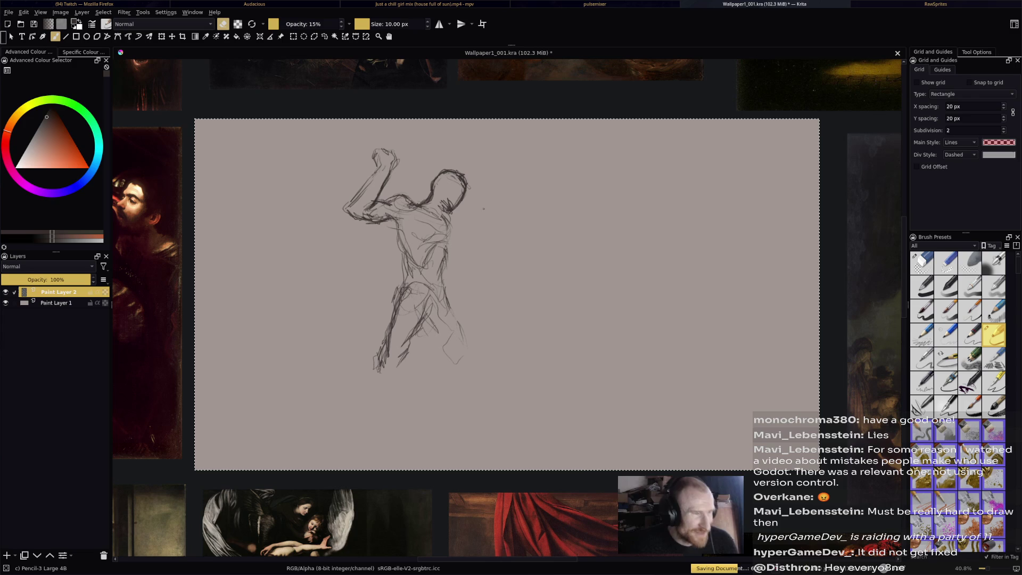
key("e")
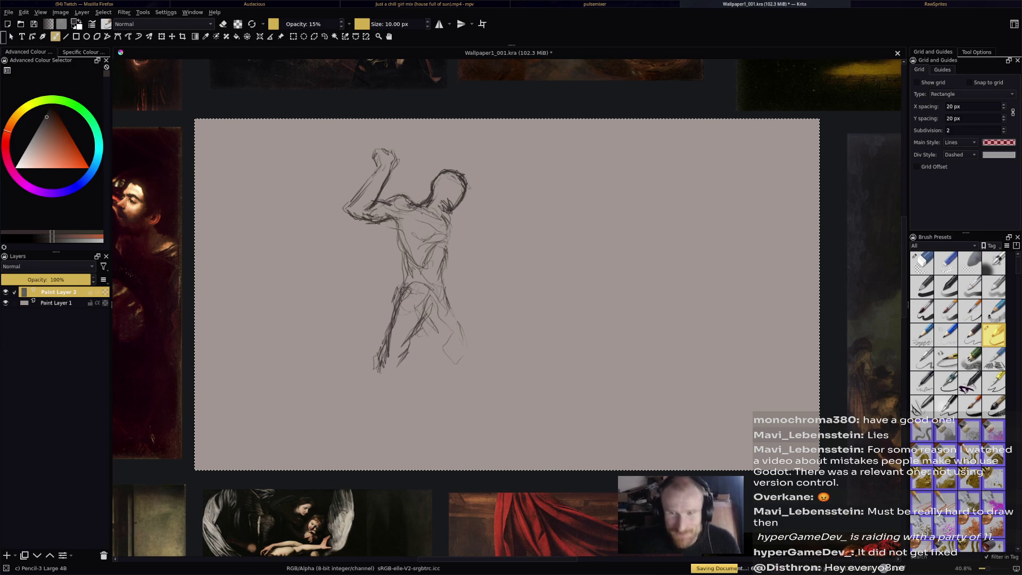
key("e")
key("e")
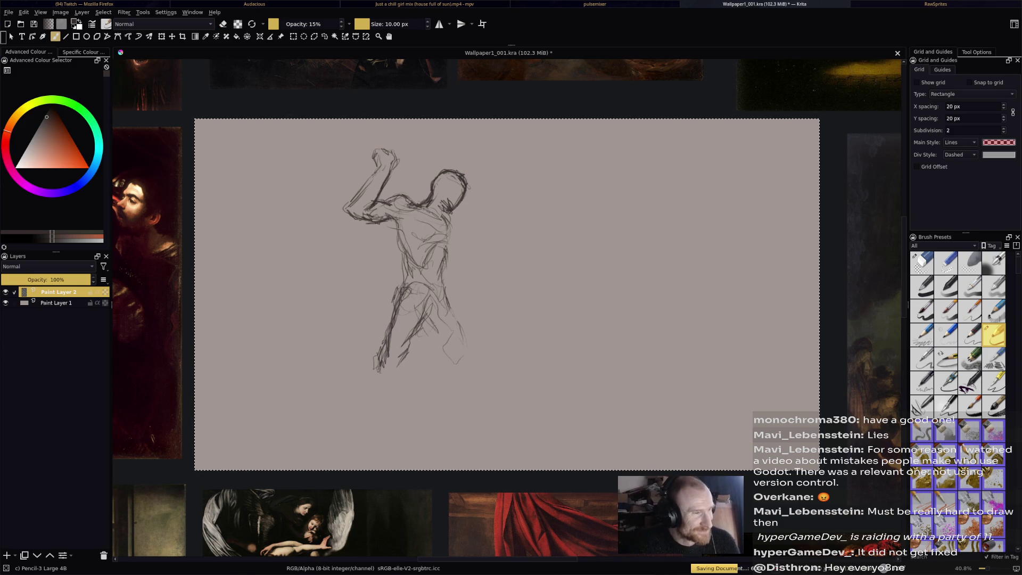
left_click_drag(427, 210, 440, 217)
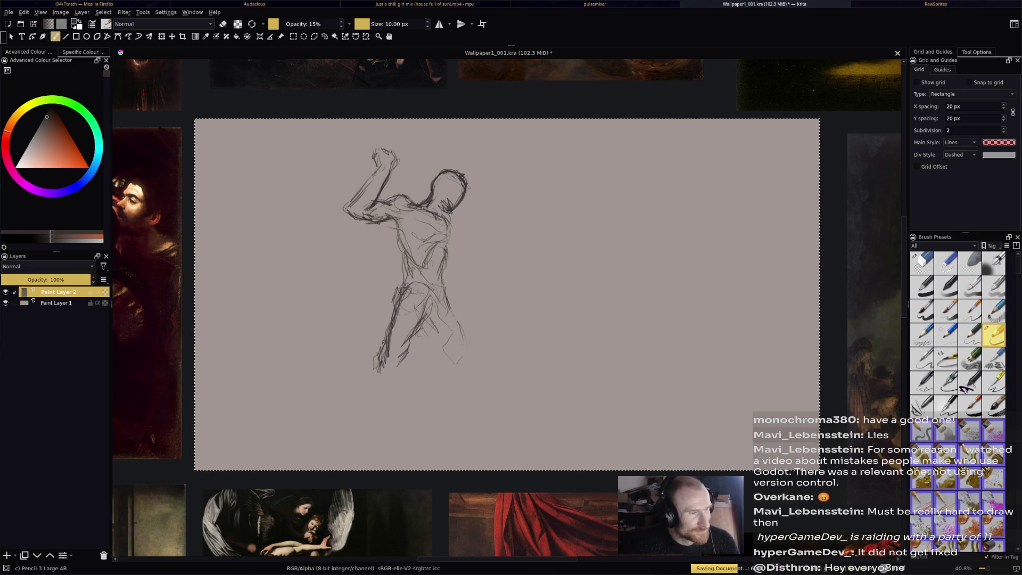
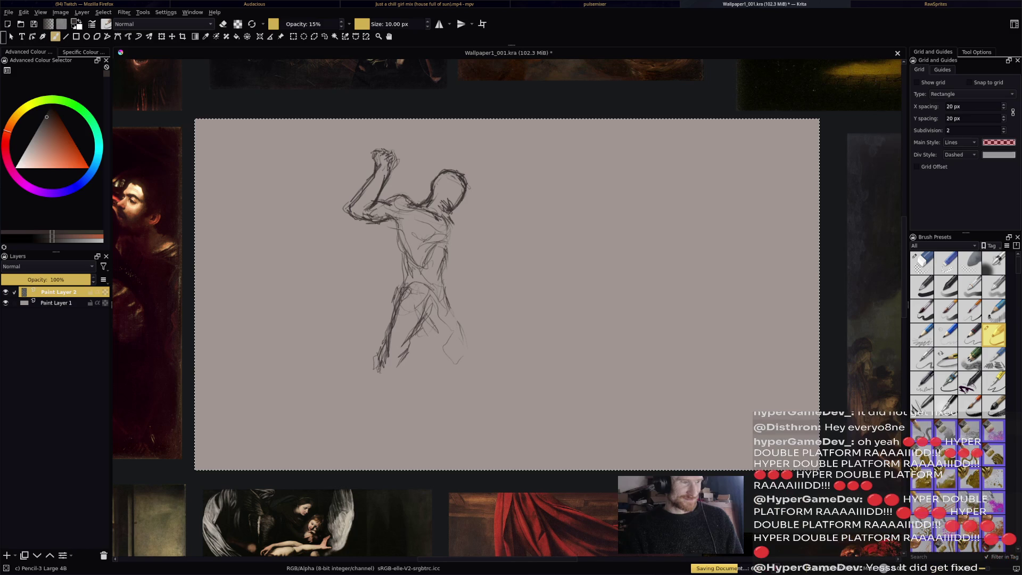
Darken the right edge of the figure's back with two extra pencil strokes.
left_click_drag(454, 224, 449, 246)
left_click_drag(456, 218, 454, 244)
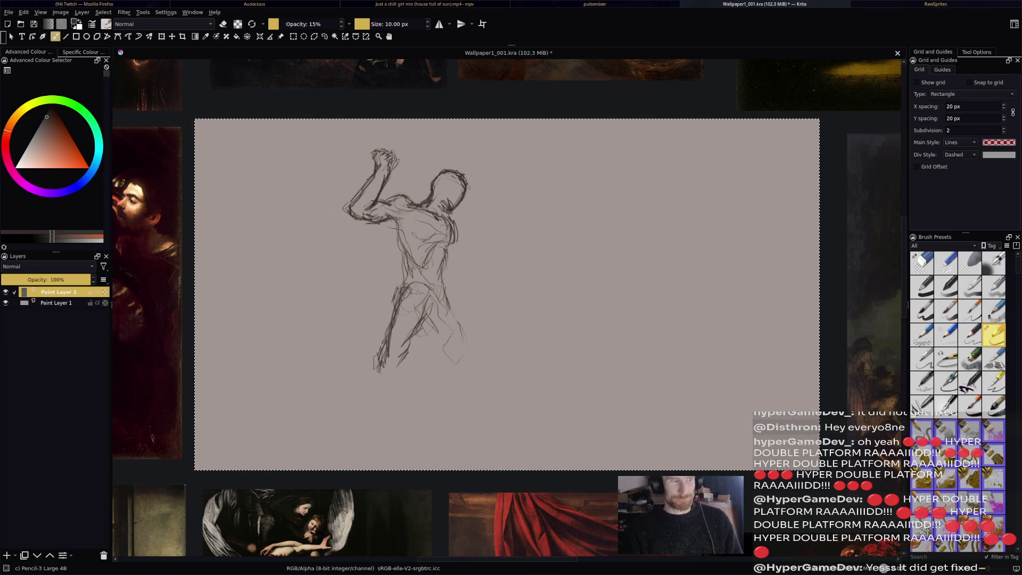
key("alt+Tab")
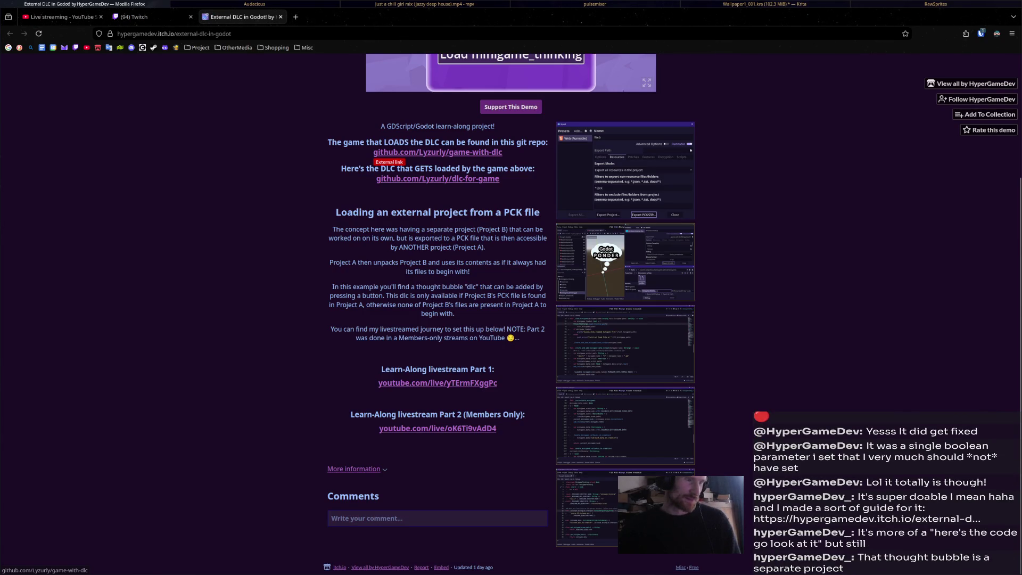
View the game-with-dlc GitHub repository's JavaScript listing, then close the rate-limited tab.
left_click(384, 154)
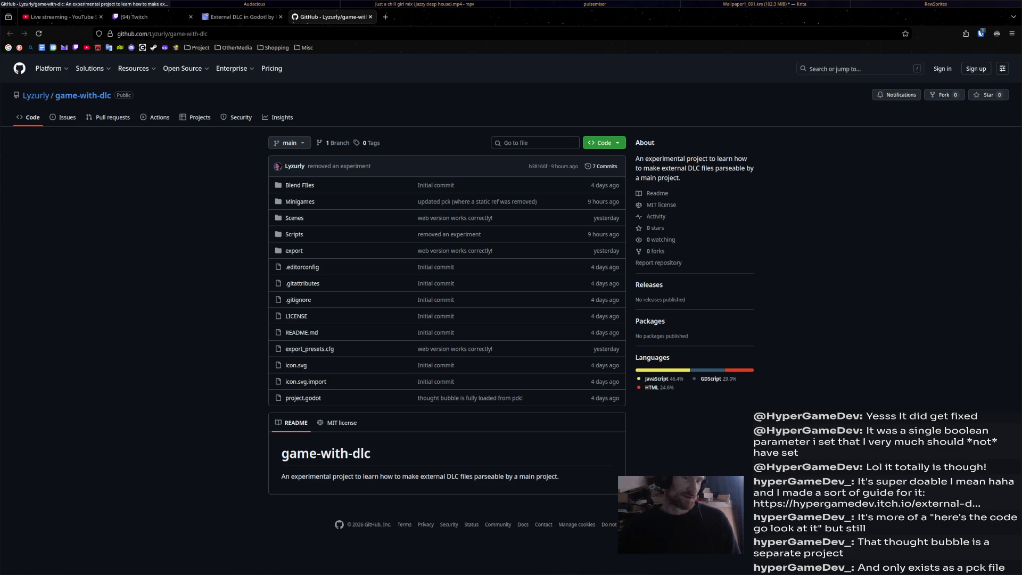
left_click(656, 379)
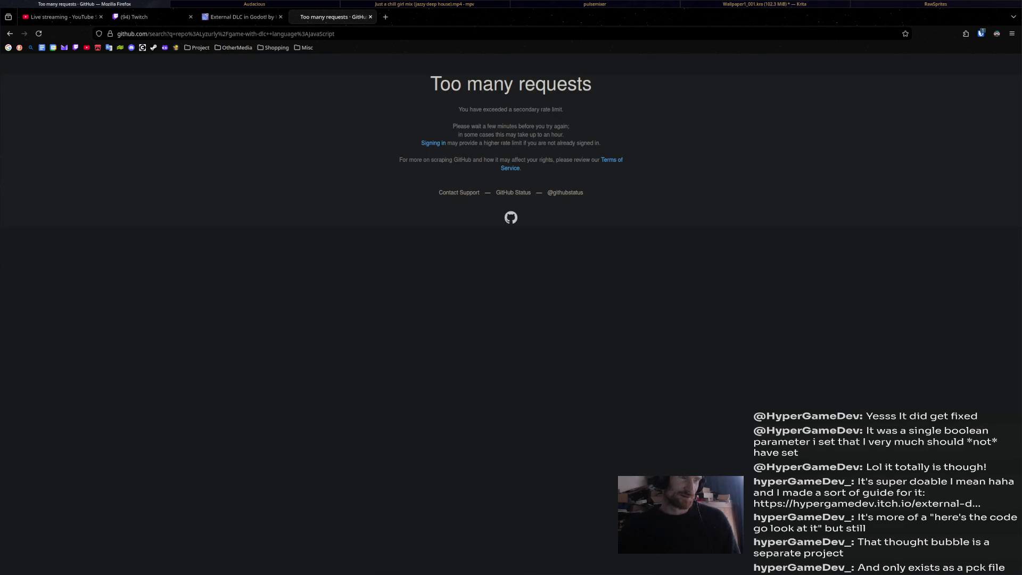
left_click_drag(458, 109, 523, 168)
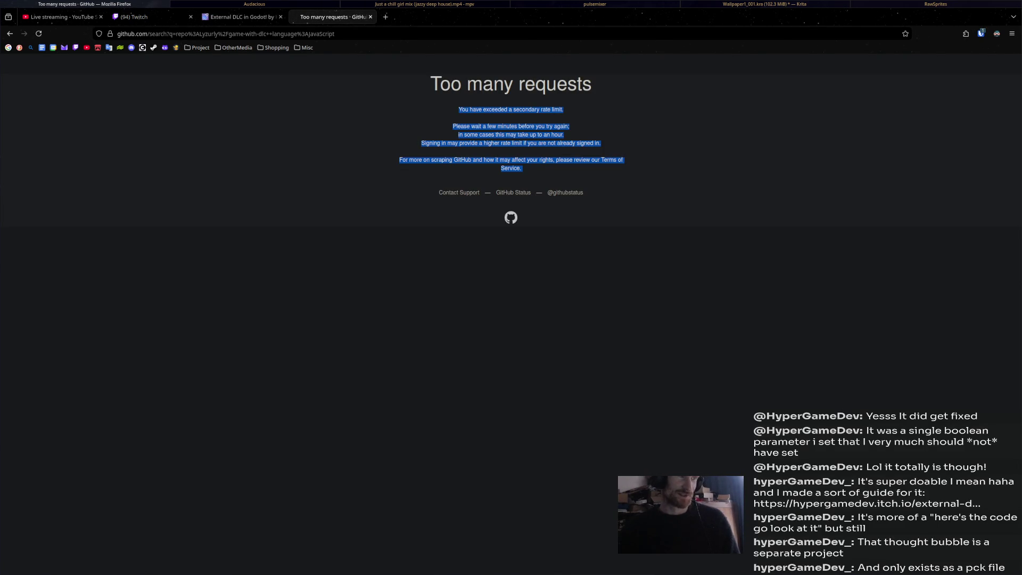
left_click(370, 17)
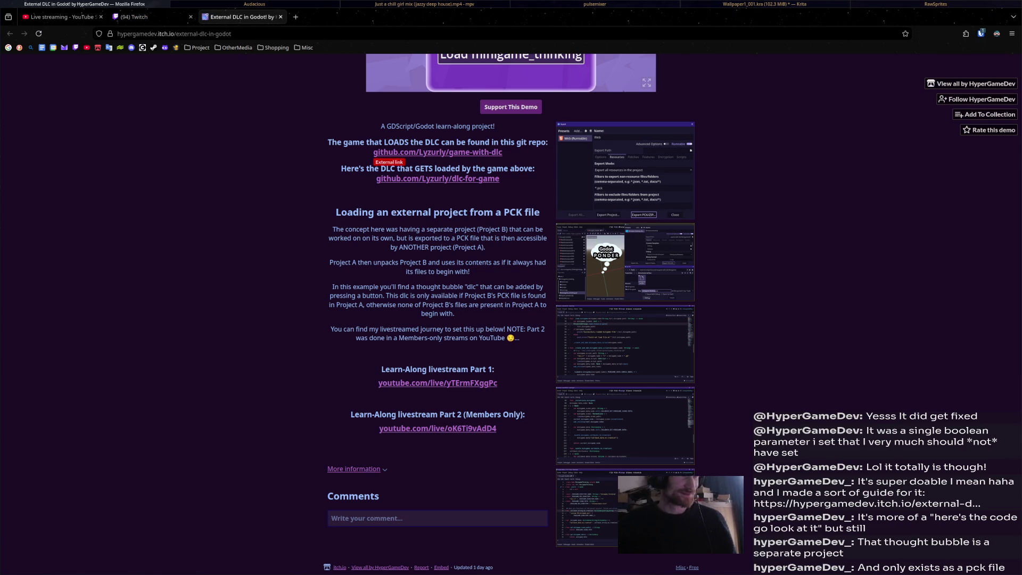
key("alt+Tab")
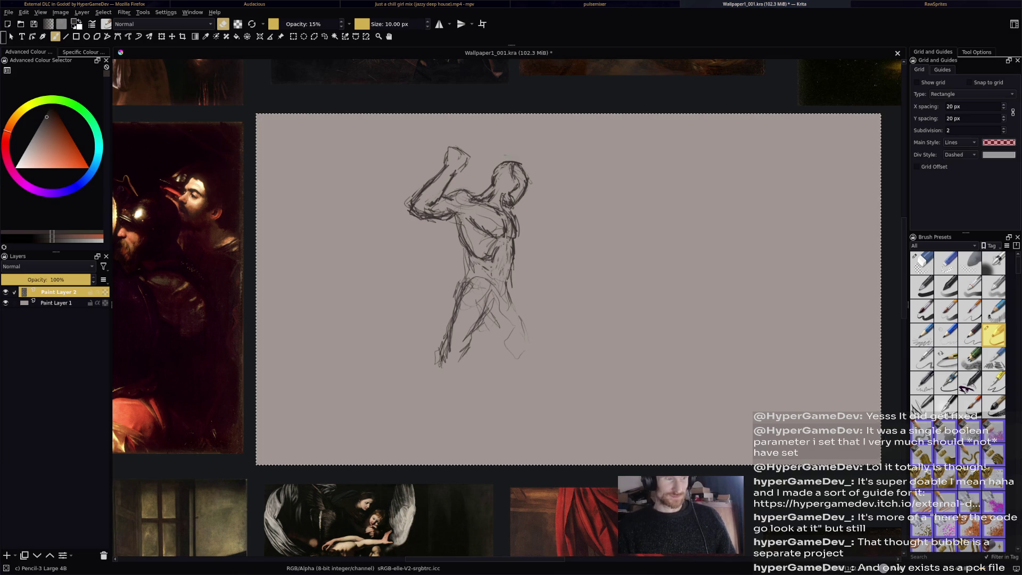
Add strokes to the left torso, lighten faint left-leg marks, and add a short leg stroke.
key("e")
mouse_move(469, 249)
left_mouse_down()
mouse_move(471, 277)
mouse_move(452, 307)
left_mouse_up()
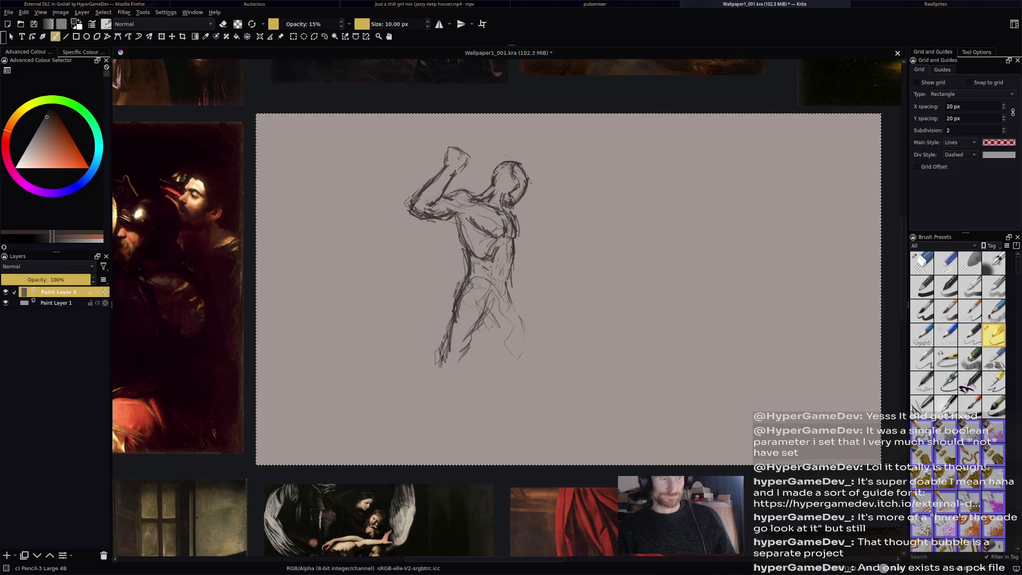
key("e")
left_click_drag(488, 293, 473, 336)
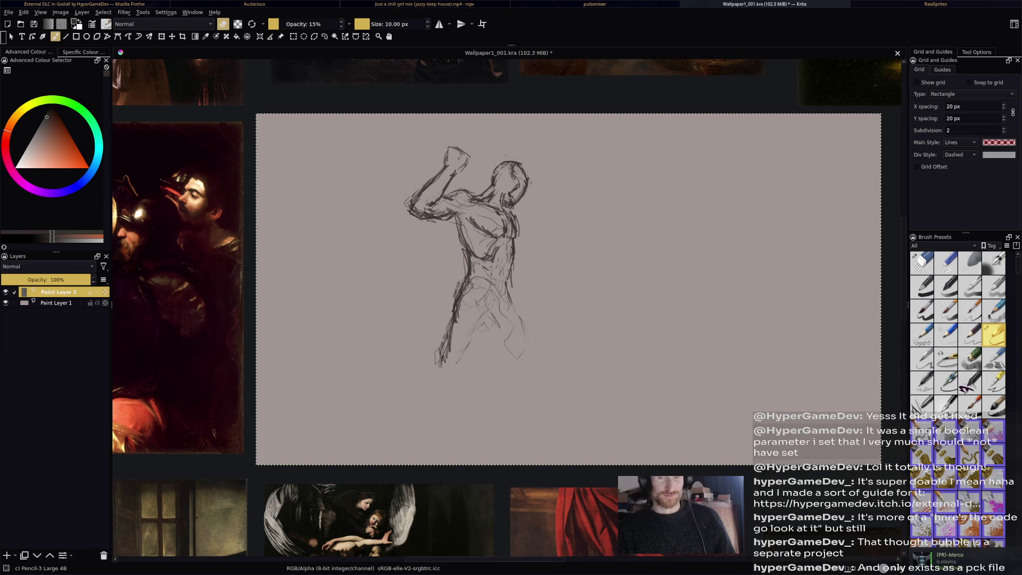
key("e")
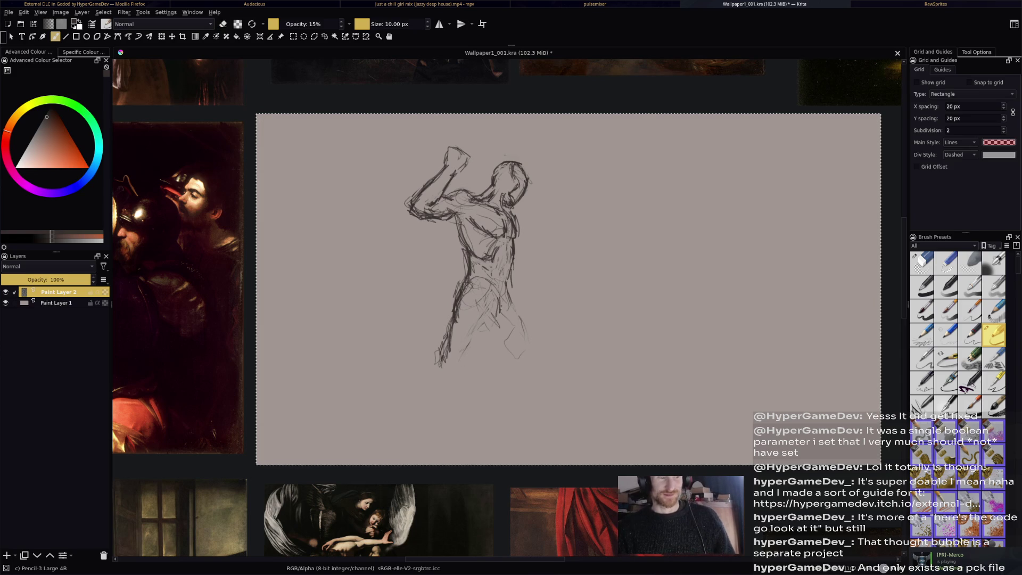
left_click_drag(503, 304, 503, 313)
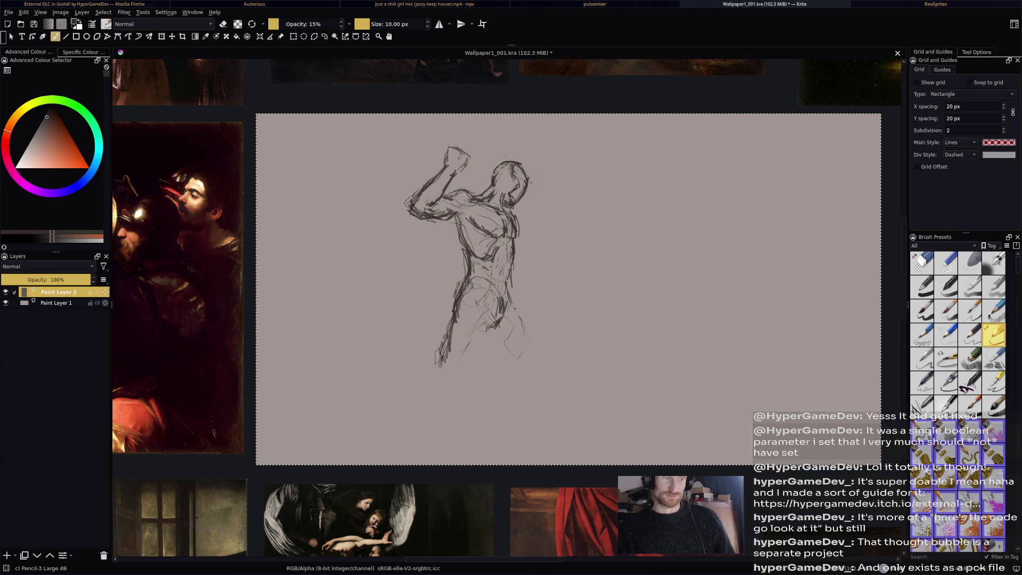
Draw the right leg down to the foot, sketch the lower left leg, and begin the second arm.
mouse_move(508, 288)
left_mouse_down()
mouse_move(536, 370)
mouse_move(522, 395)
mouse_move(521, 451)
left_mouse_up()
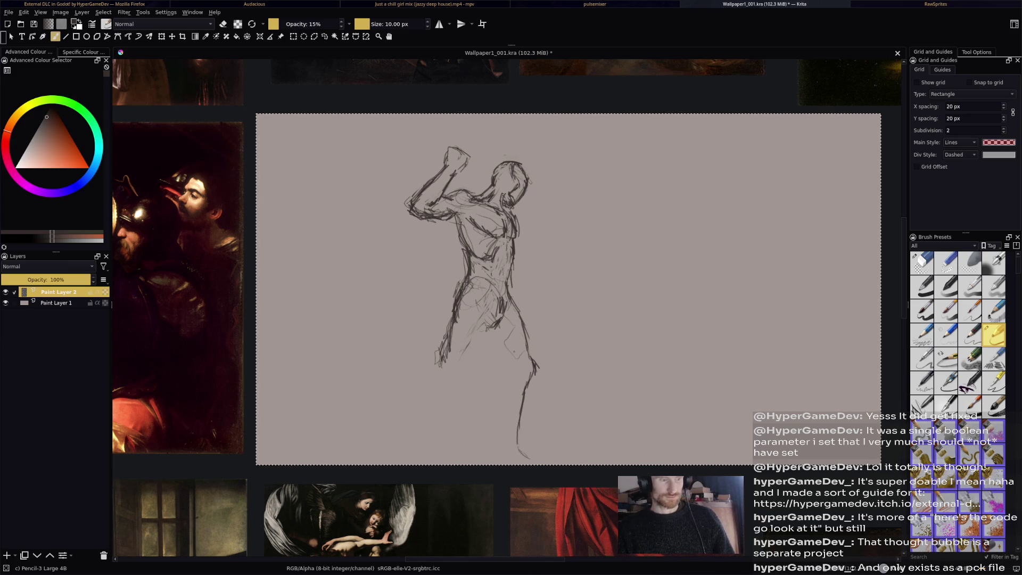
left_click_drag(475, 360, 461, 381)
left_click_drag(483, 342, 452, 398)
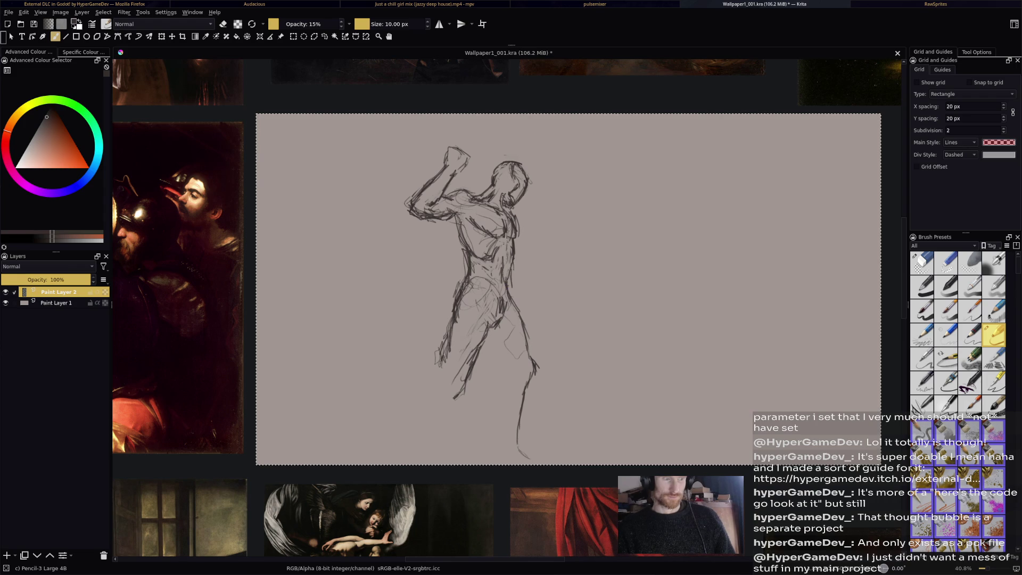
left_click_drag(509, 245, 509, 265)
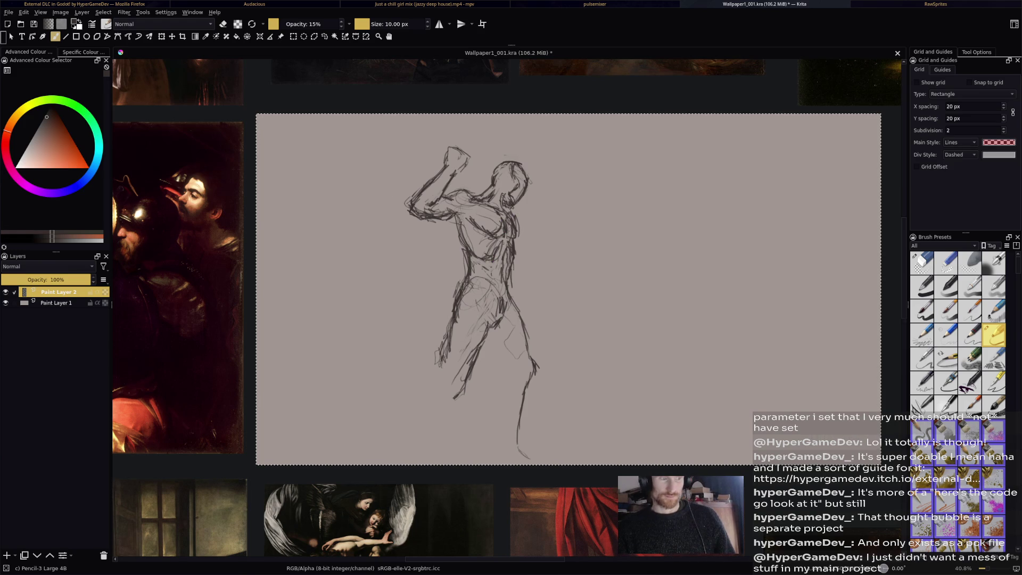
key("e")
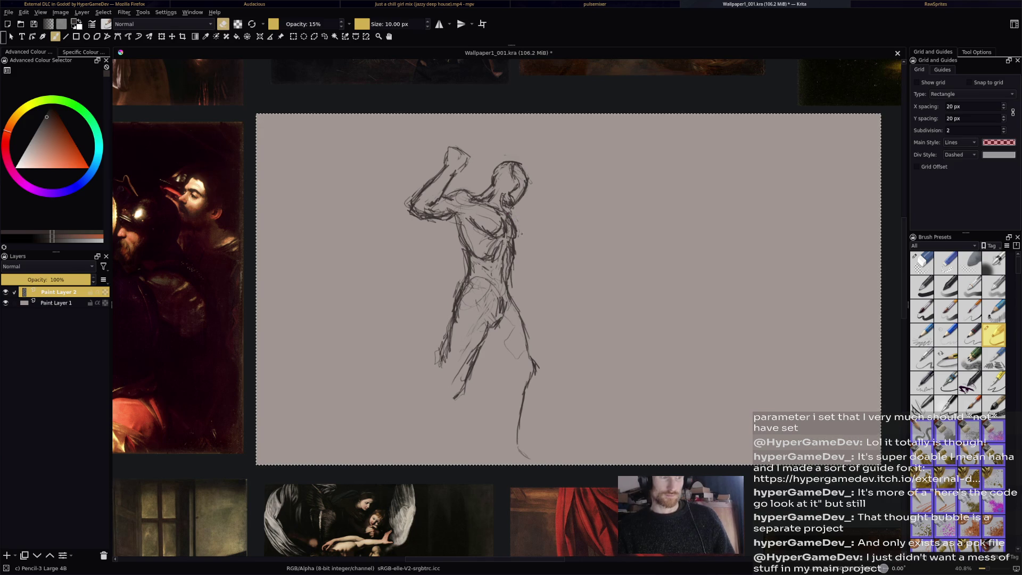
key("e")
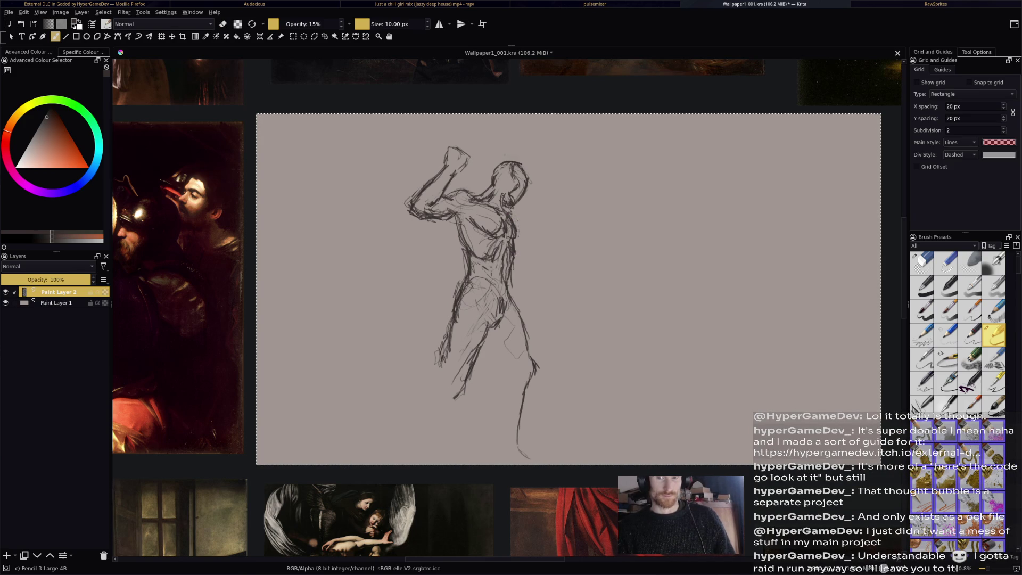
left_click_drag(514, 256, 535, 243)
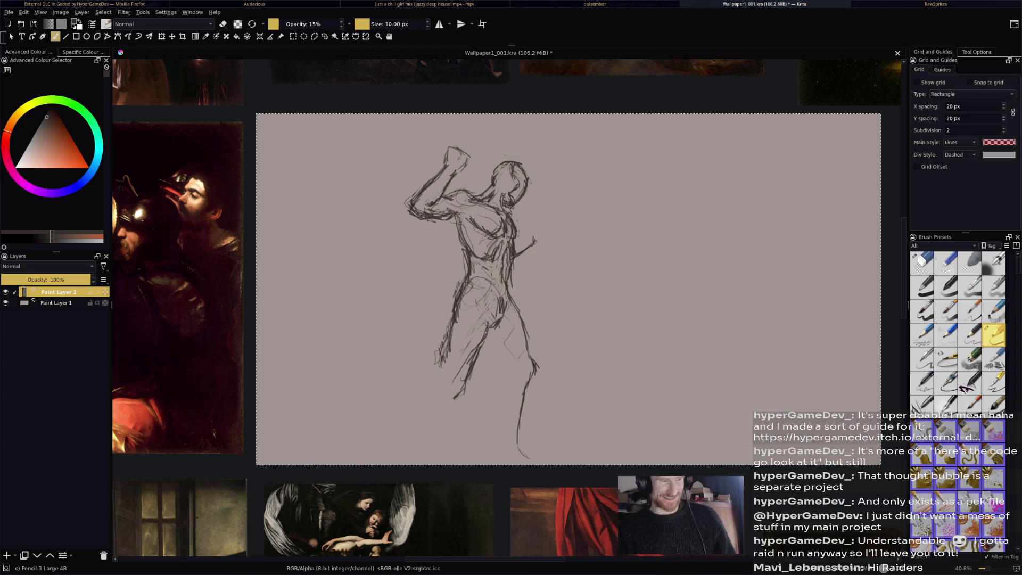
Replace the hook stroke with a longer right-arm line, sketch the clenched fist and forearm, then save.
key("ctrl+z")
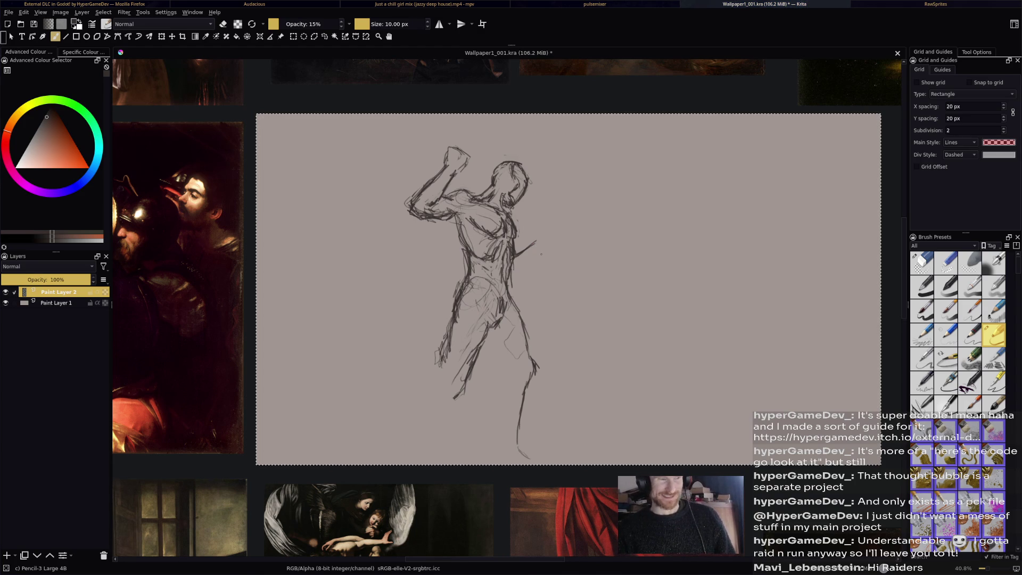
left_click_drag(514, 258, 538, 244)
key("e")
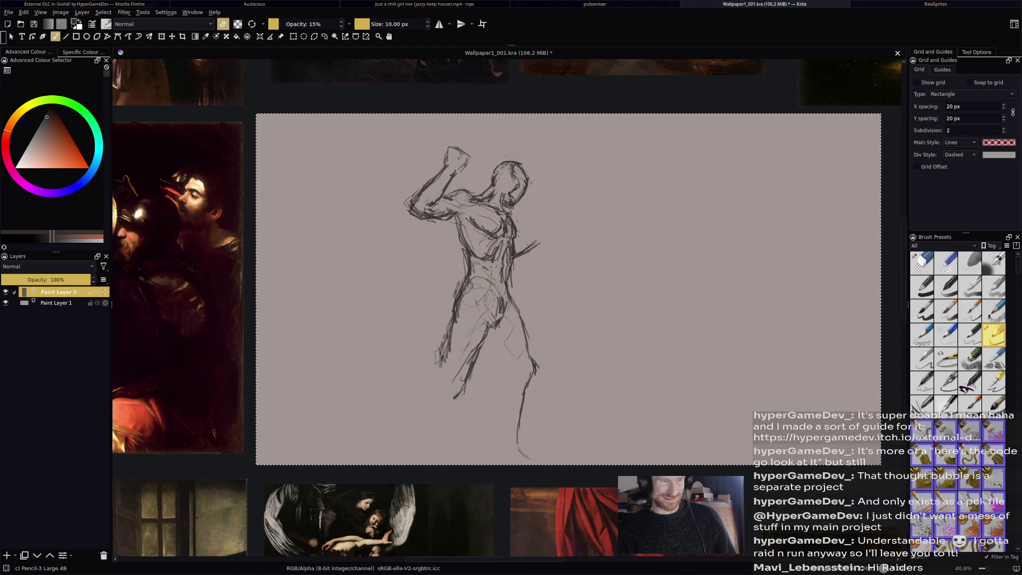
key("e")
left_click_drag(519, 253, 542, 243)
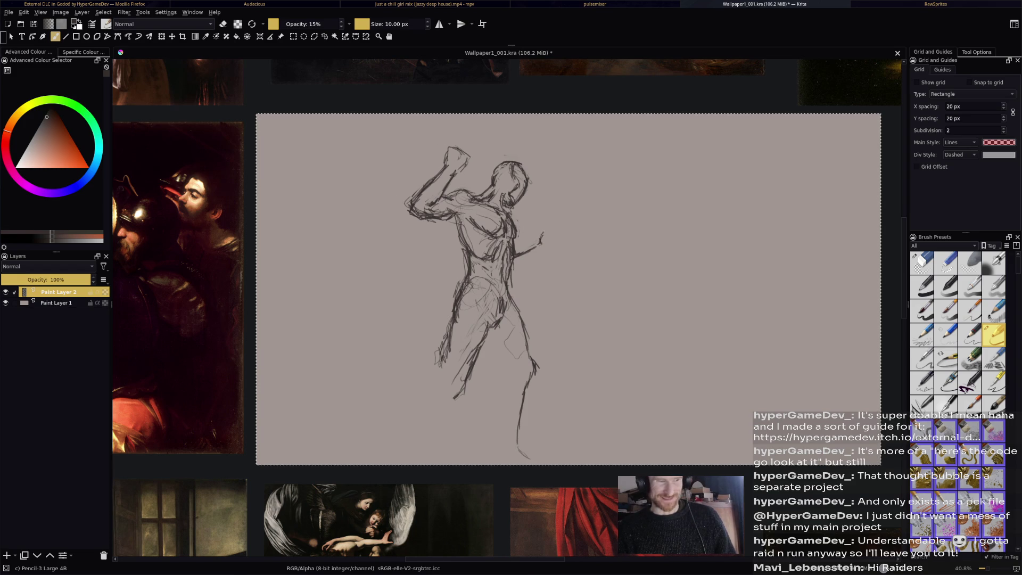
mouse_move(547, 229)
left_mouse_down()
mouse_move(560, 245)
mouse_move(530, 262)
mouse_move(557, 245)
left_mouse_up()
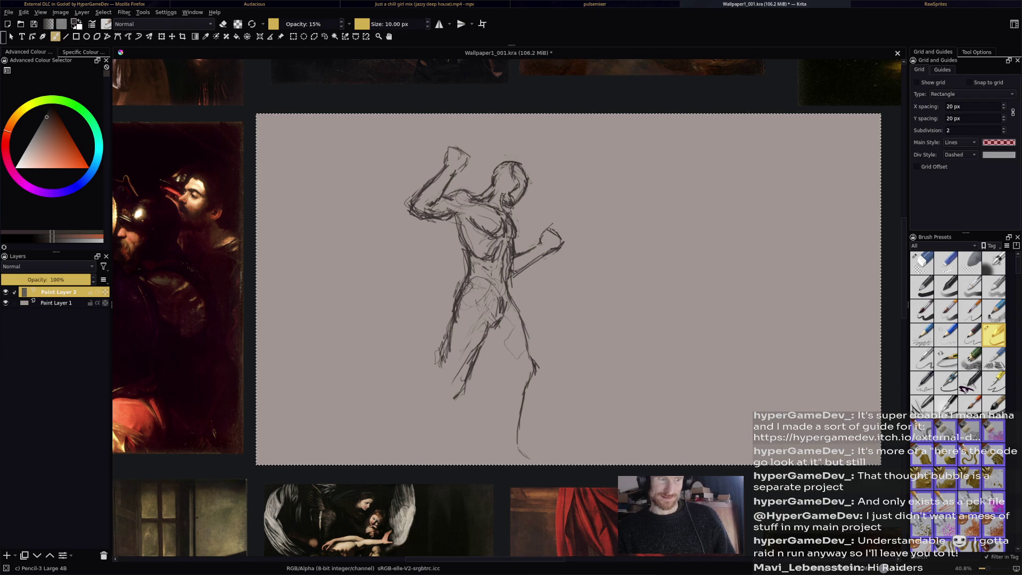
left_click_drag(522, 275, 542, 259)
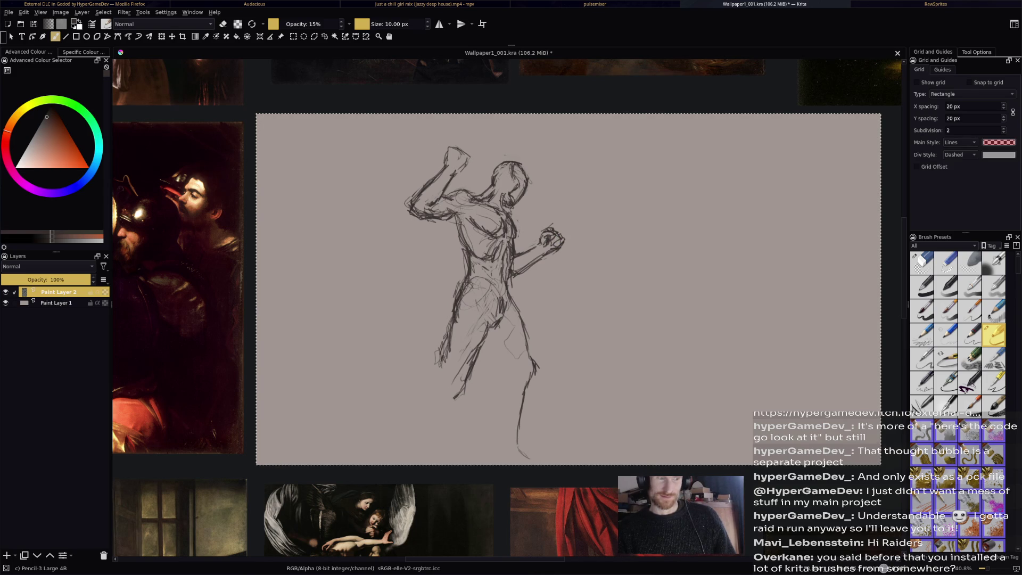
key("ctrl+s")
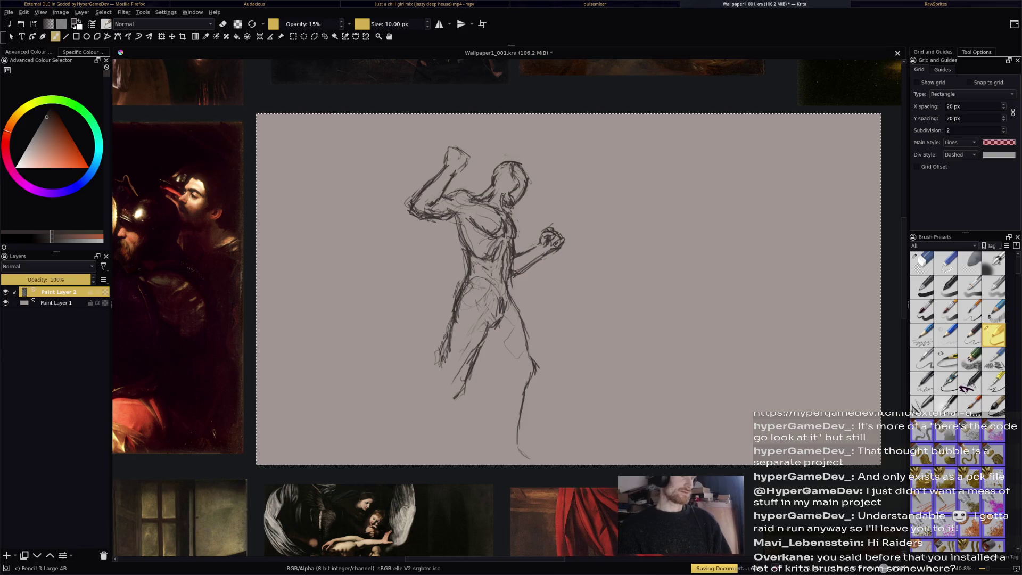
key("alt+Tab")
Search 'krita brushes' and scroll through the Krita Artists Brushes and Bundles page.
left_click(295, 16)
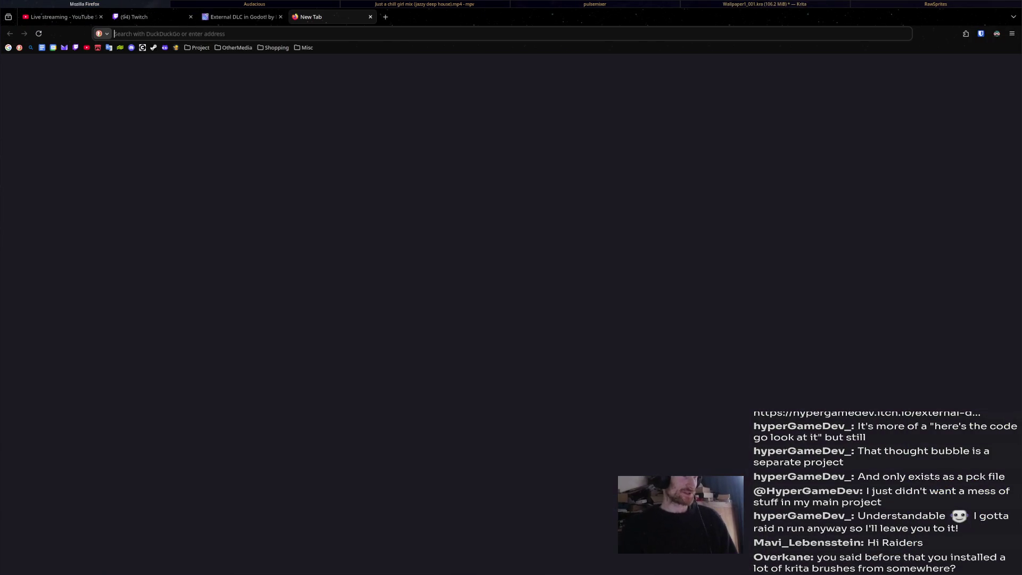
type("krita b")
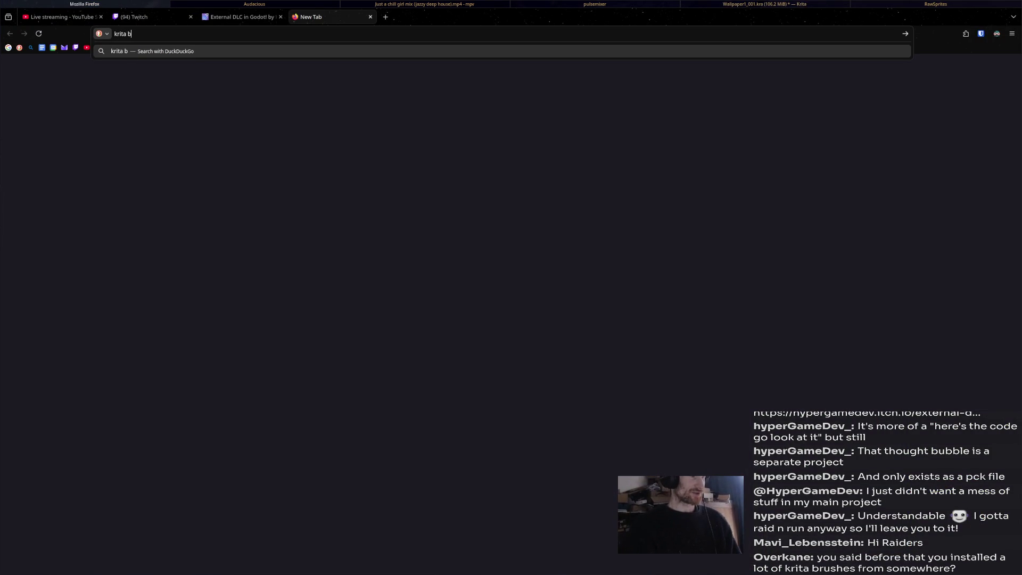
type("rushes")
key("Return")
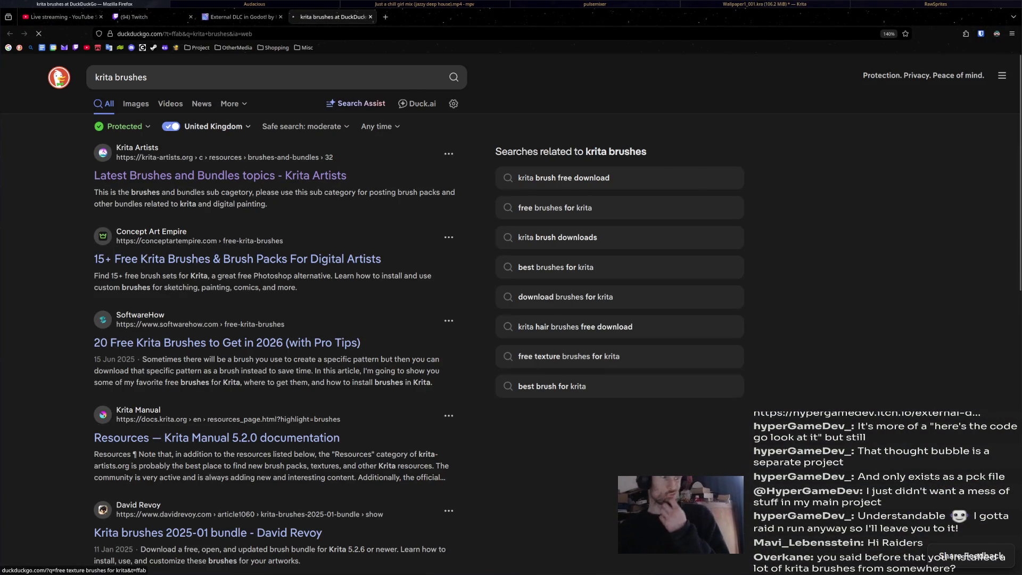
key("Return")
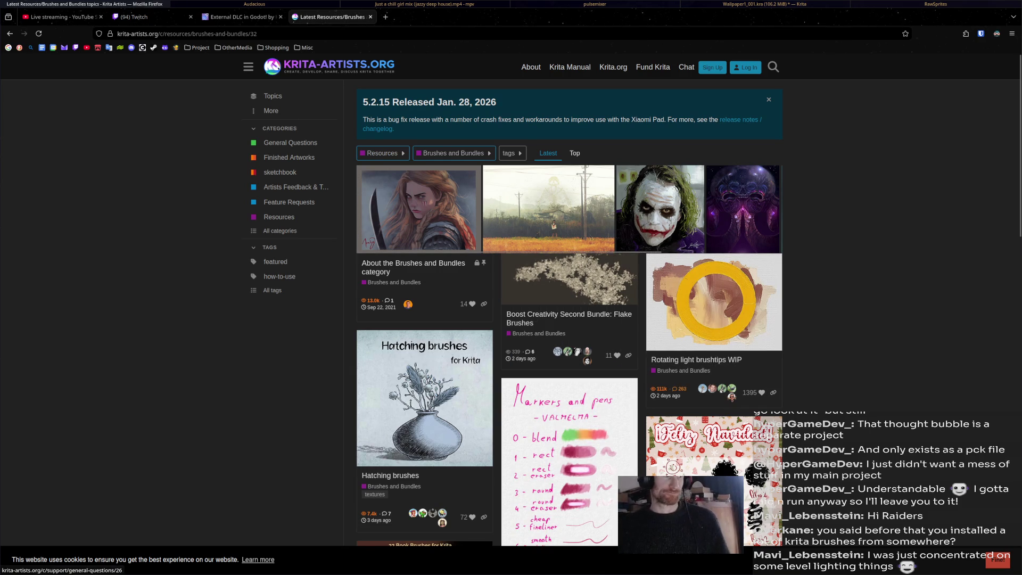
scroll(569, 244, "down", 6)
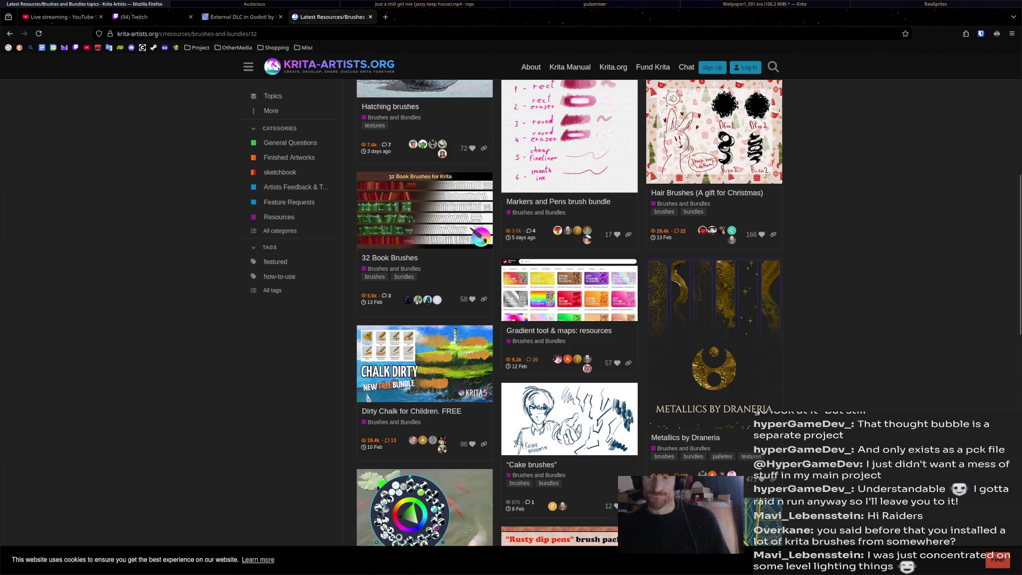
mouse_move(61, 17)
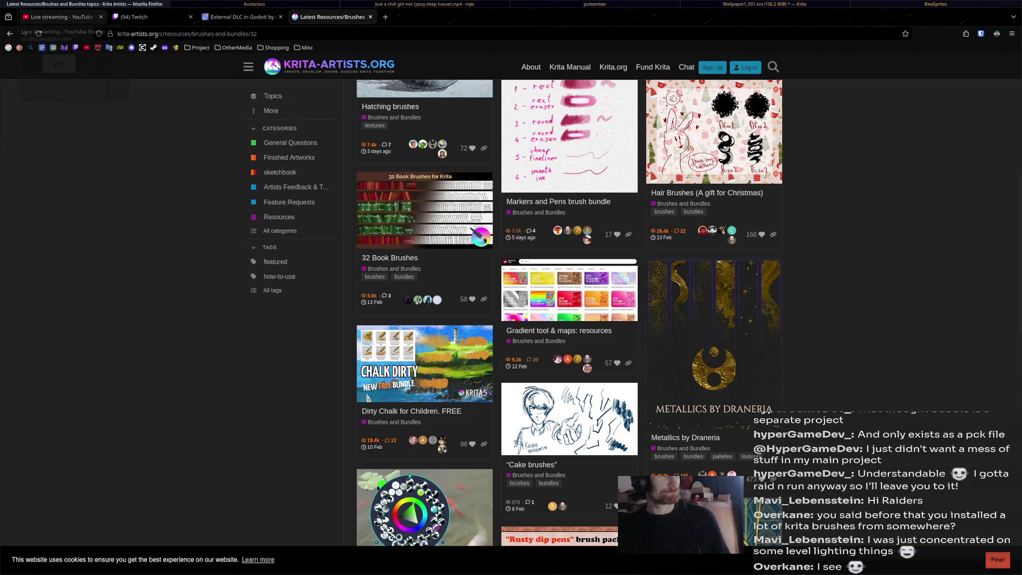
key("super+Right")
key("super+Right")
key("super+Right")
key("super+Right")
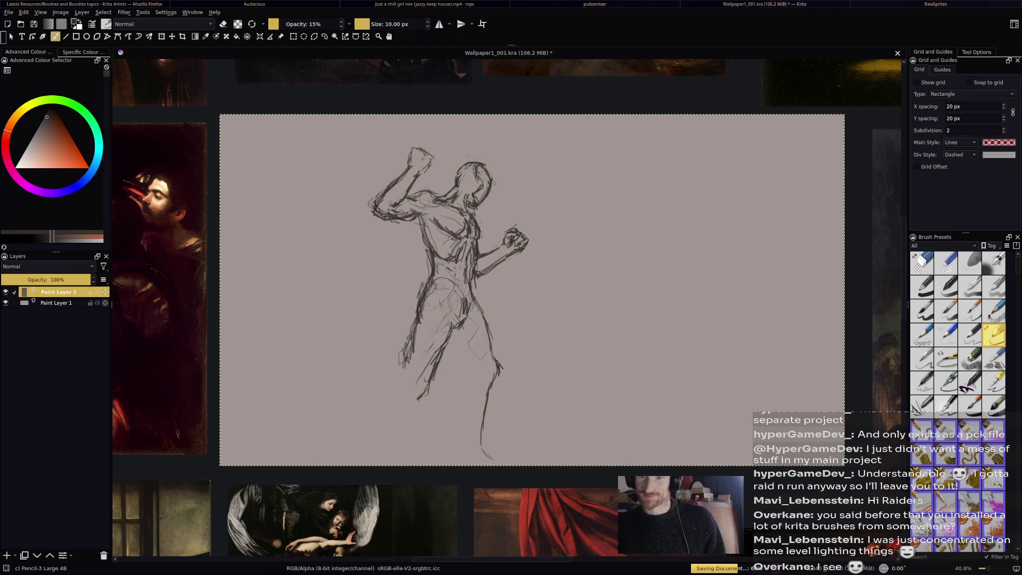
Lasso the right forearm and fist, then shrink them and shift them left with a transform.
left_click_drag(527, 321, 579, 280)
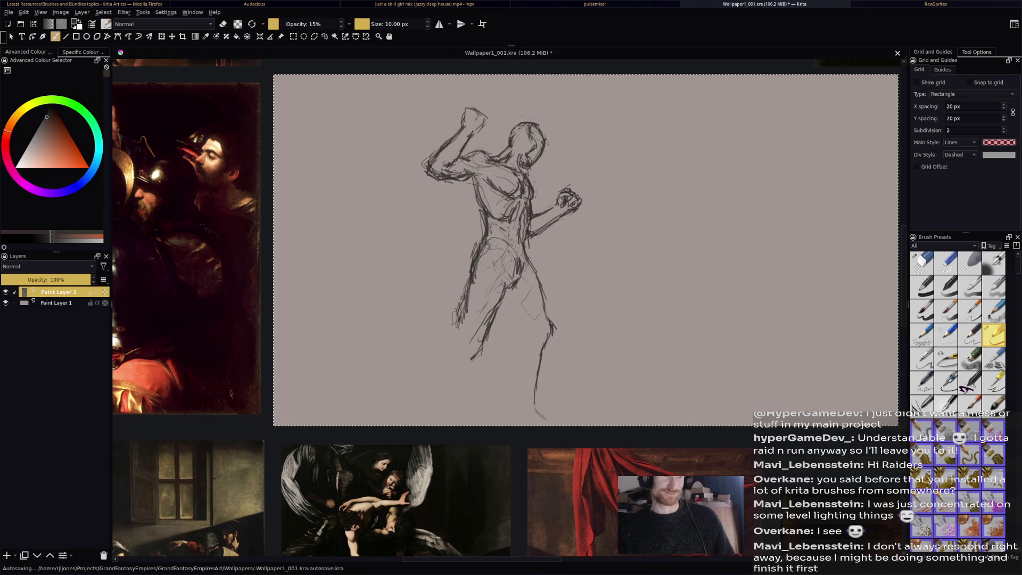
key("slash")
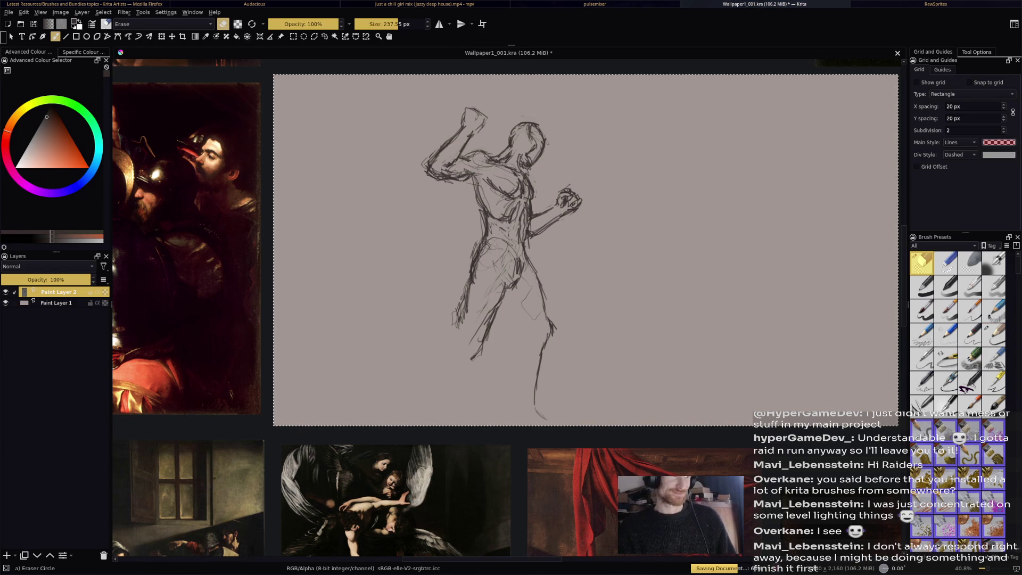
key("l")
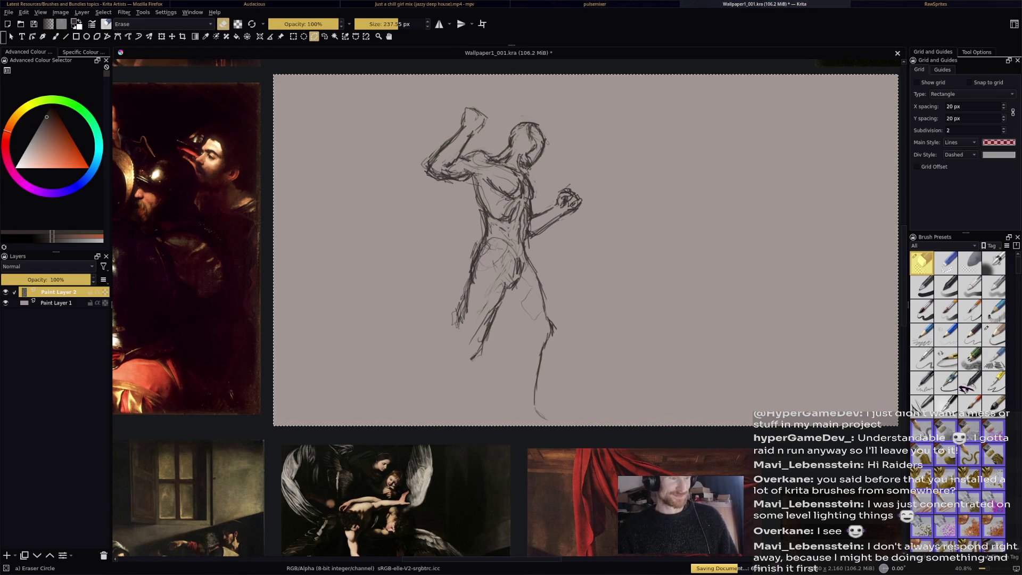
mouse_move(531, 218)
left_mouse_down()
mouse_move(527, 239)
mouse_move(601, 201)
mouse_move(564, 178)
left_mouse_up()
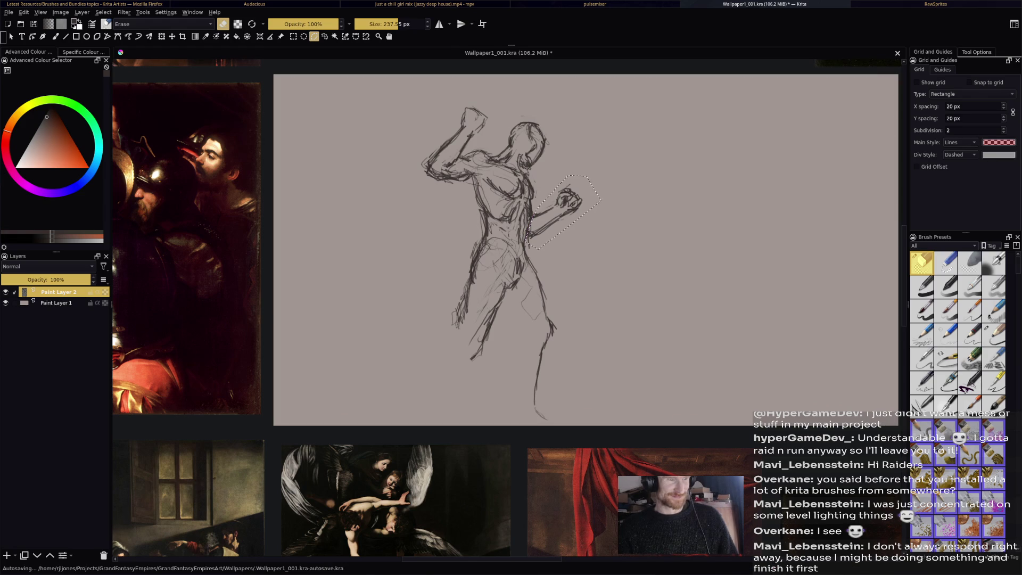
key("ctrl+t")
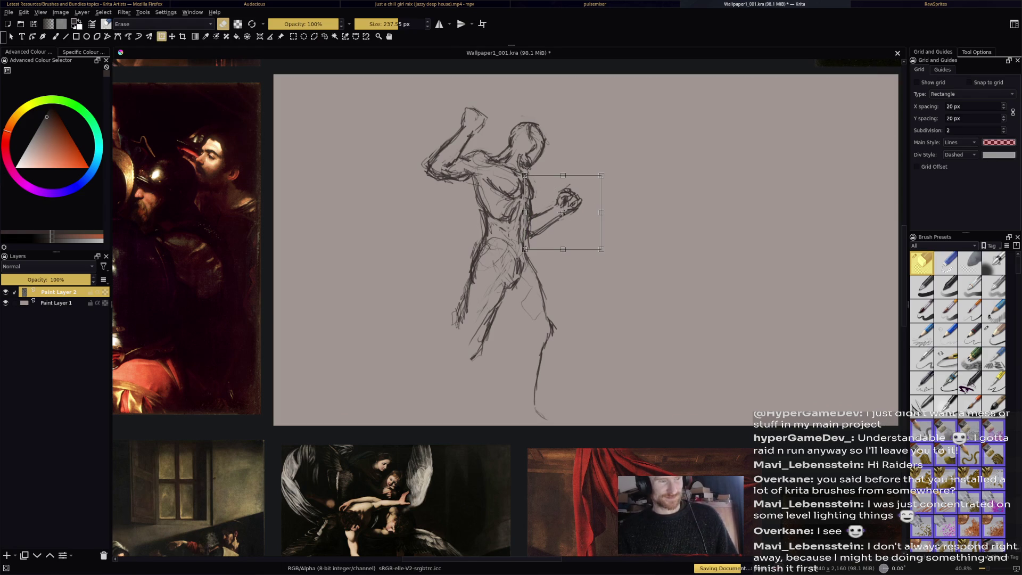
left_click_drag(601, 175, 593, 178)
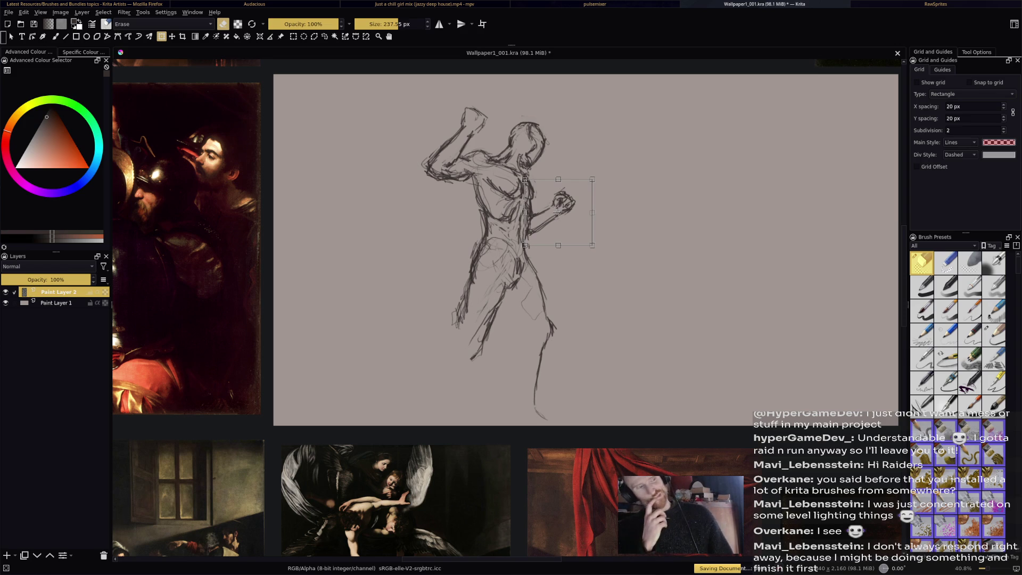
key("b")
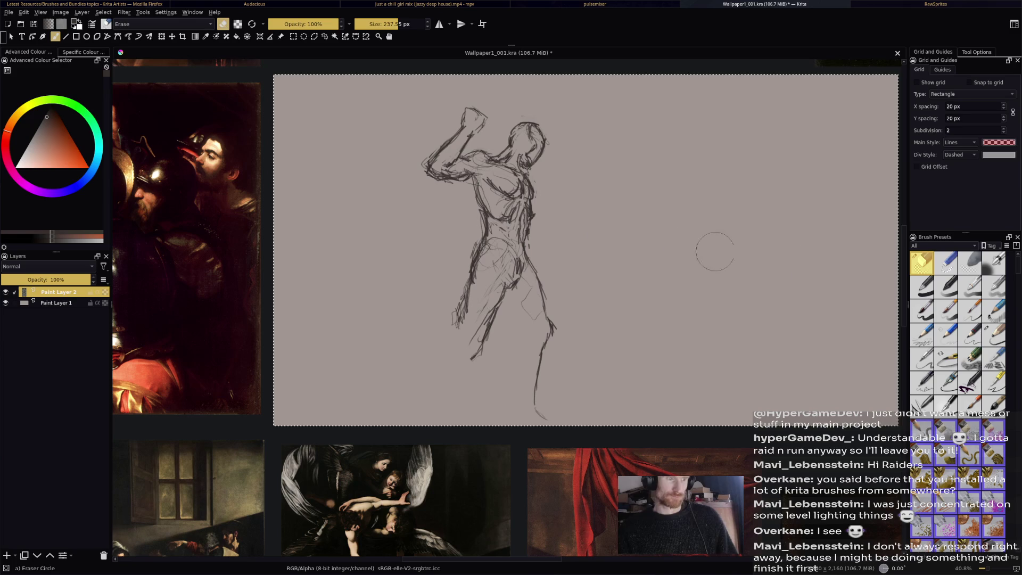
With the Pencil-3 Large 4B brush, draw a short spear line and erase the old raised-arm strokes.
left_click(992, 334)
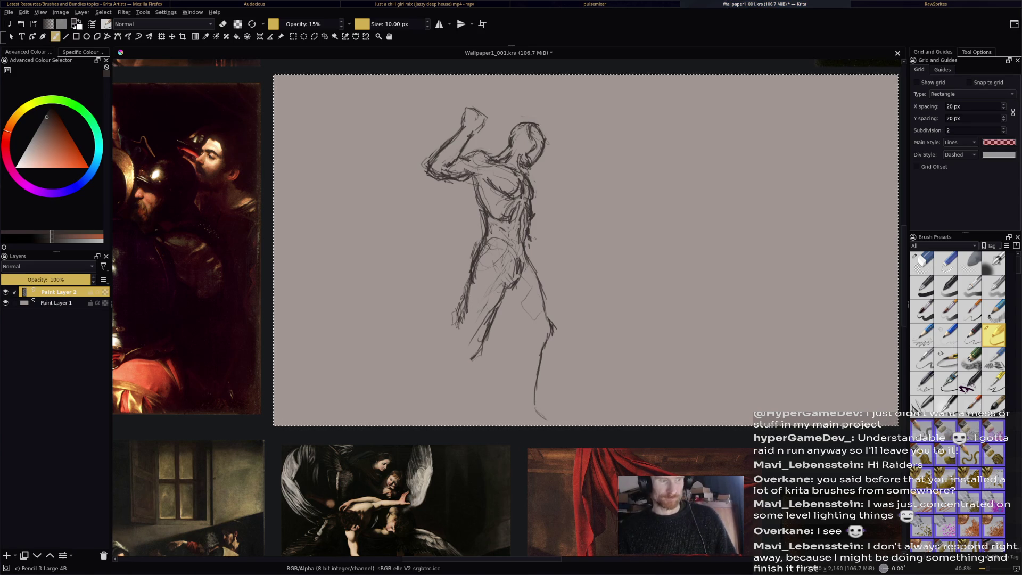
left_click_drag(532, 240, 569, 221)
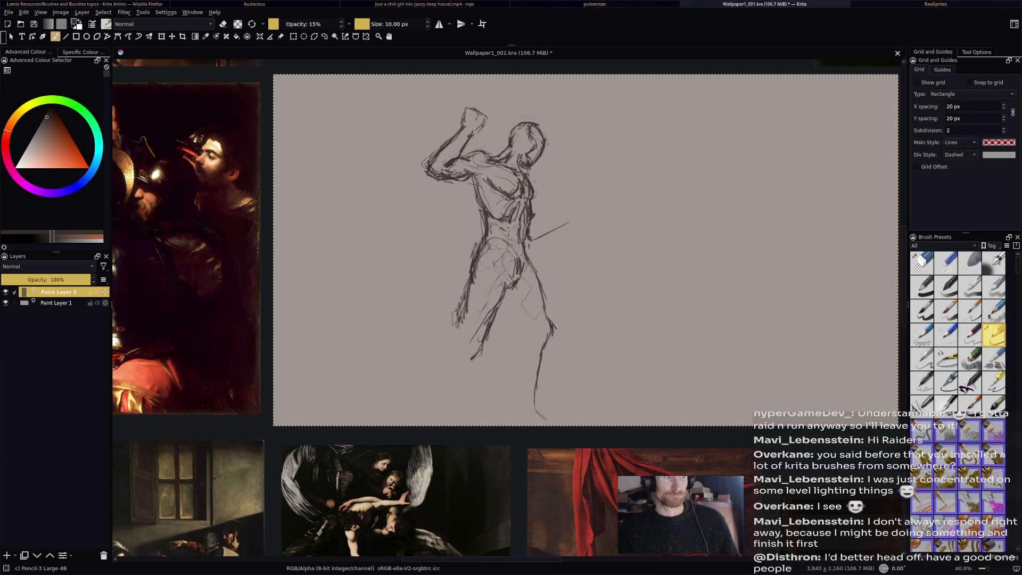
key("e")
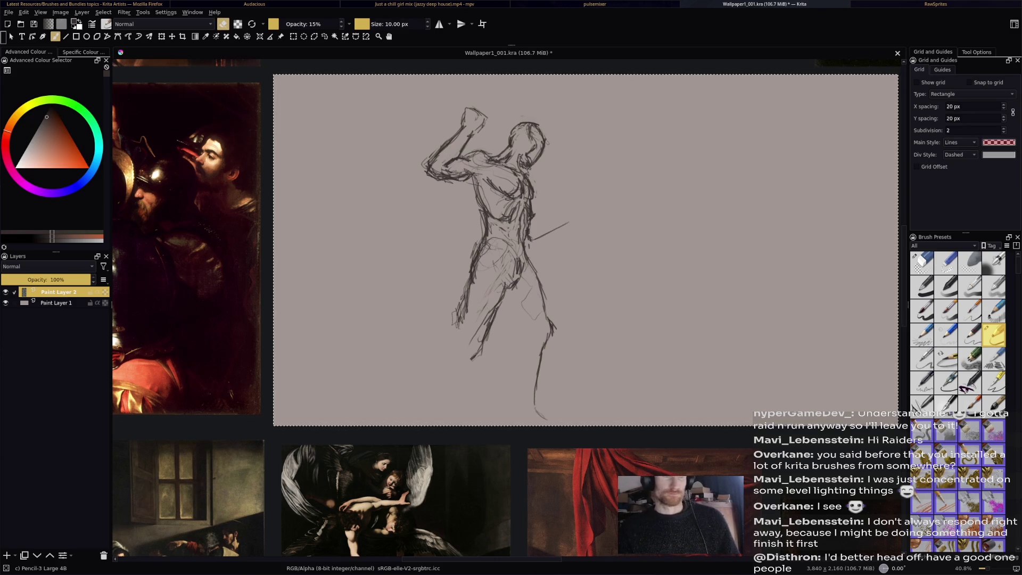
left_click_drag(428, 171, 471, 177)
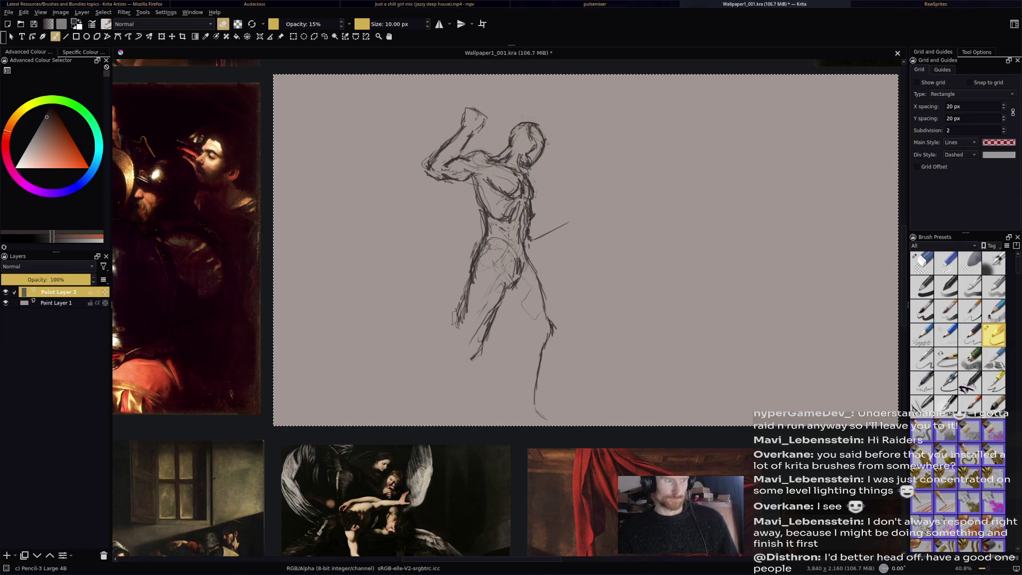
mouse_move(461, 133)
left_mouse_down()
mouse_move(473, 152)
mouse_move(452, 149)
mouse_move(464, 124)
mouse_move(451, 143)
mouse_move(473, 131)
mouse_move(468, 103)
mouse_move(440, 154)
left_mouse_up()
key("/")
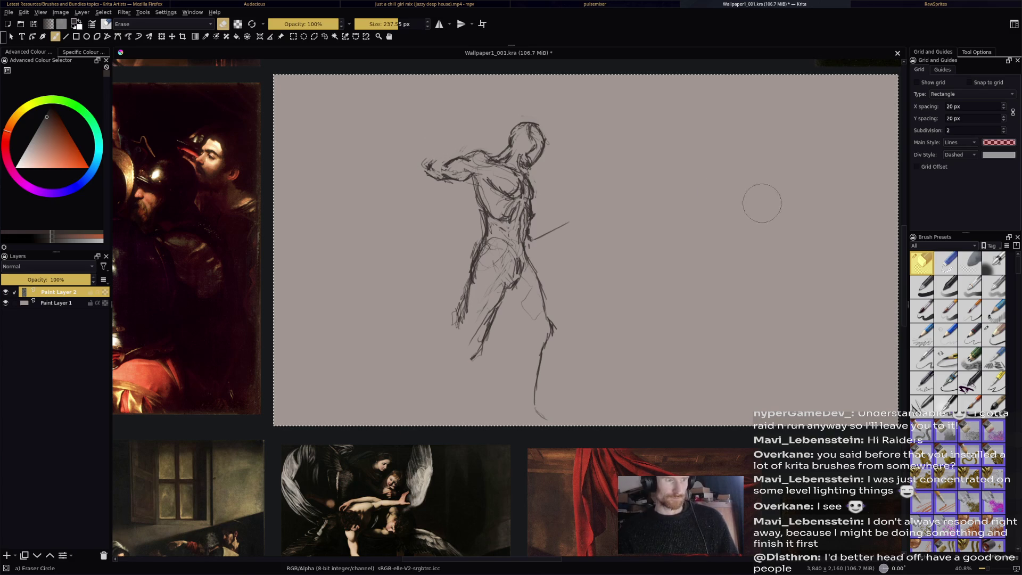
key("/")
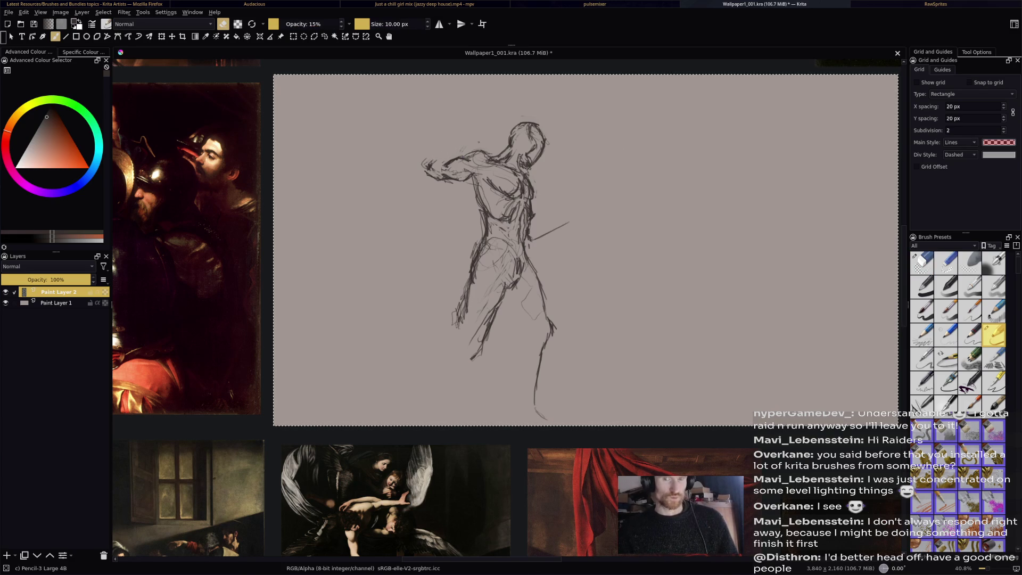
key("e")
Redraw the raised forearm and fist with several fresh pencil lines.
left_click_drag(461, 123, 419, 167)
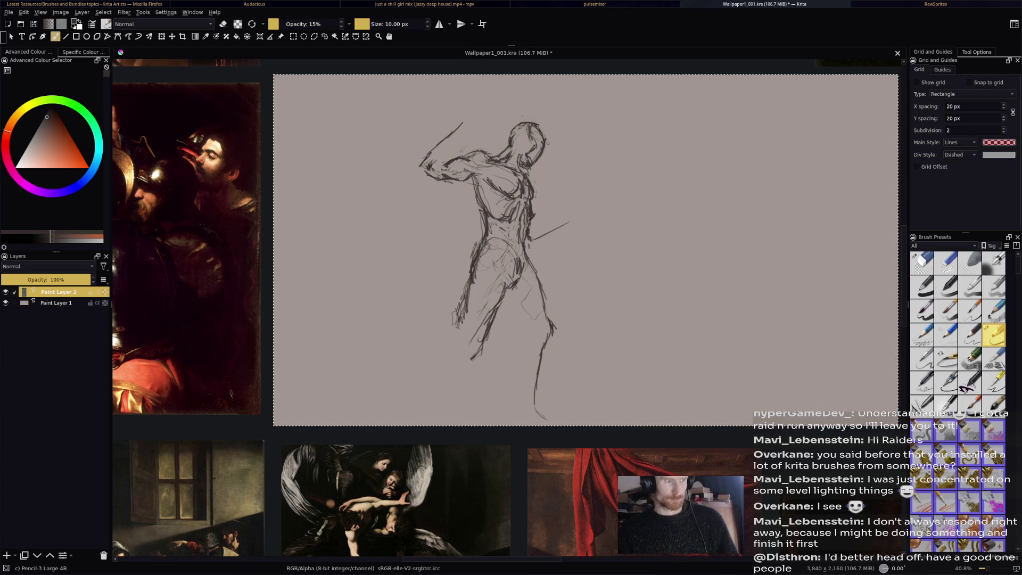
left_click_drag(532, 239, 540, 234)
left_click_drag(473, 139, 462, 152)
left_click_drag(480, 125, 467, 144)
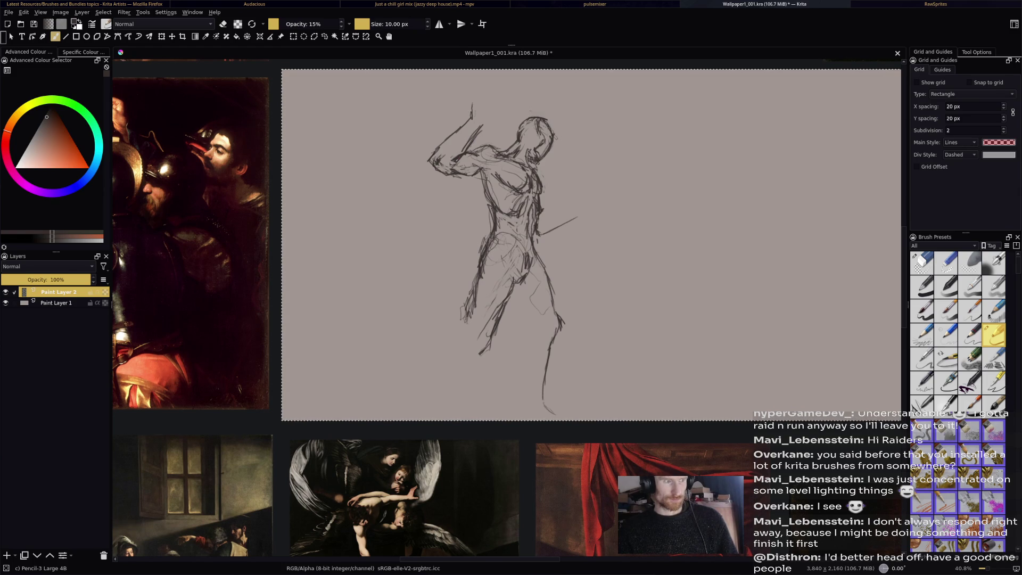
left_click_drag(495, 108, 482, 128)
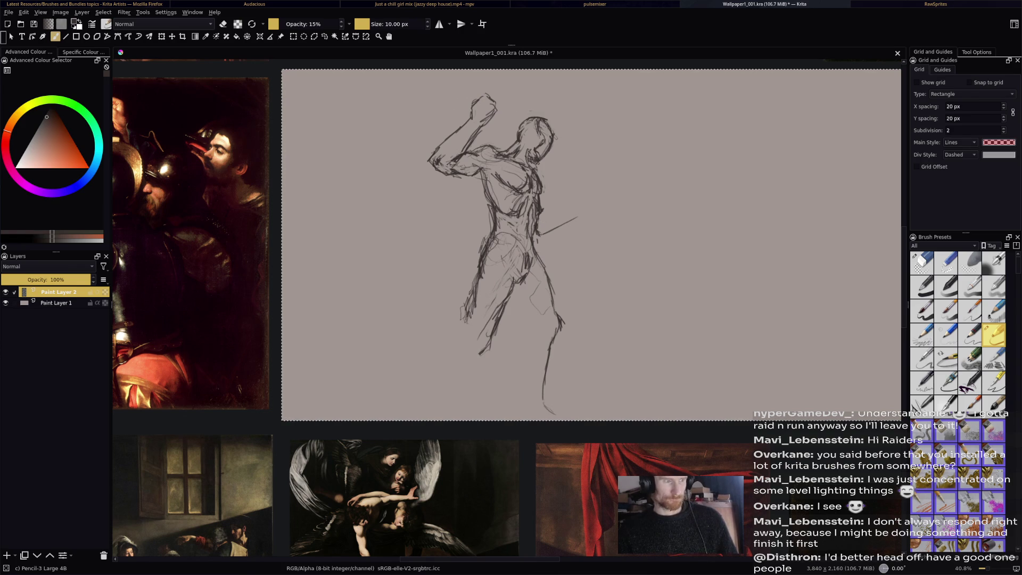
key("e")
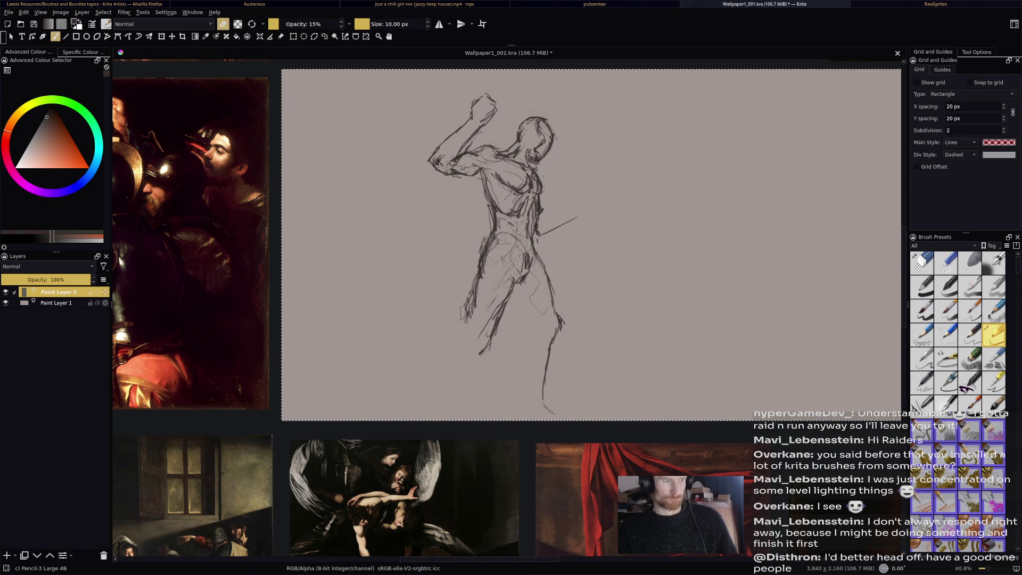
key("e")
Undo the hatching drawn right of the chest and lighten the lines around the raised fist.
left_click_drag(562, 195, 542, 219)
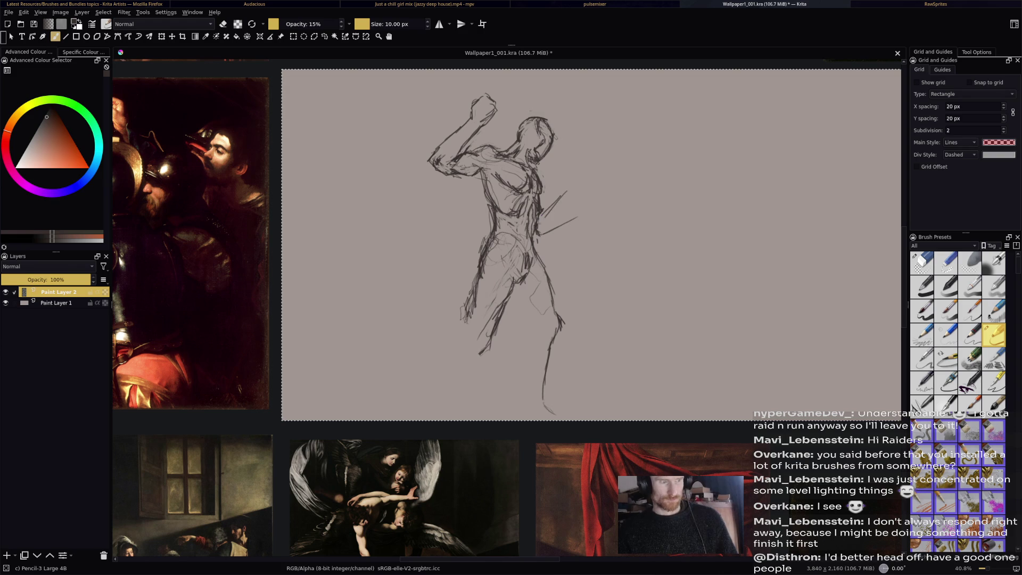
key("ctrl+z")
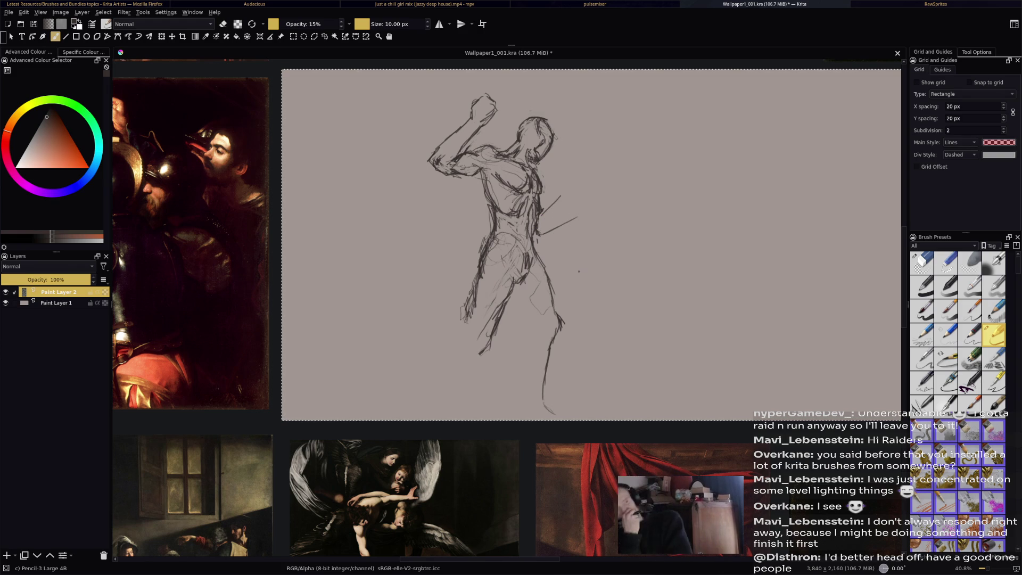
key("ctrl+z")
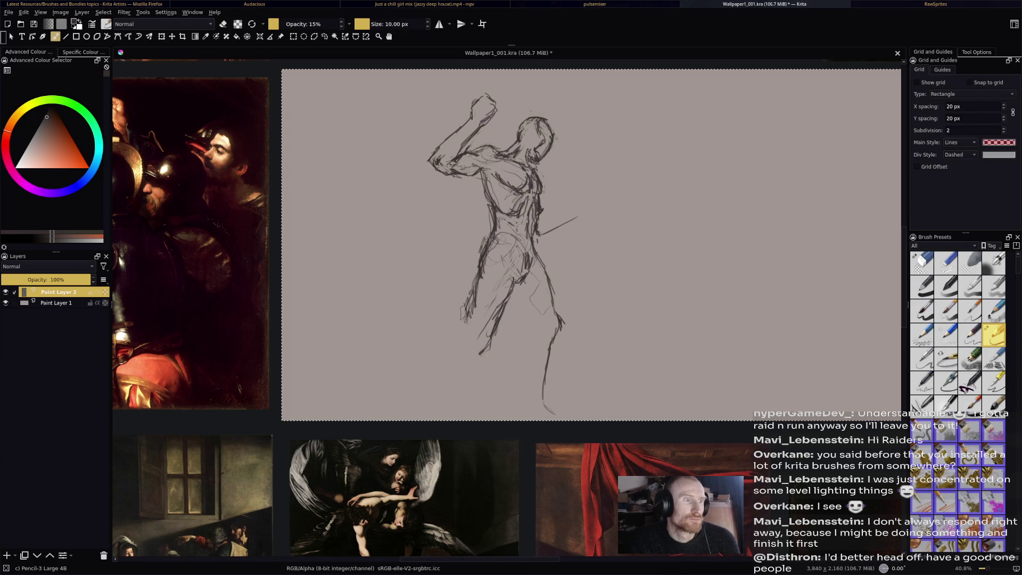
key("e")
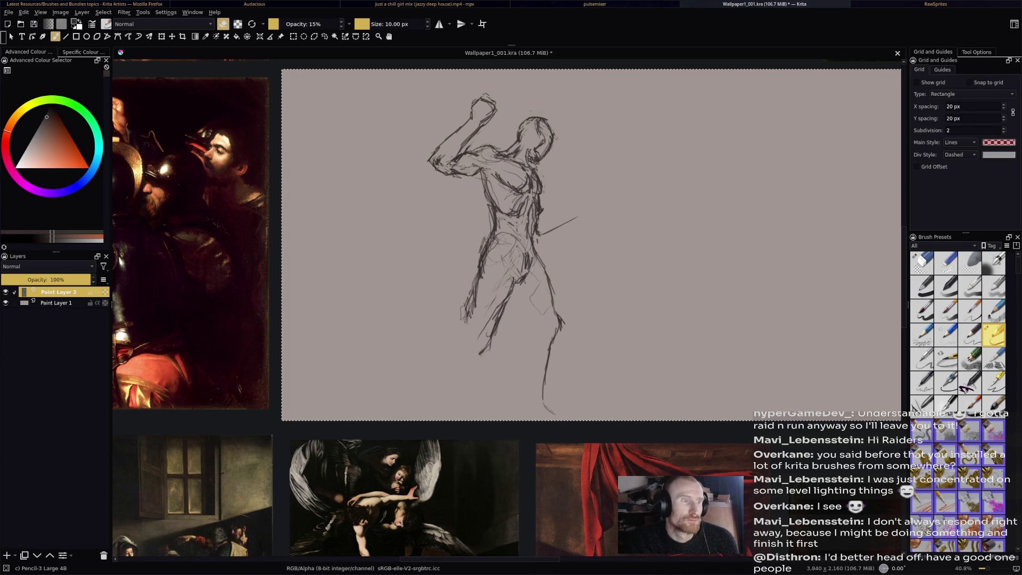
left_click_drag(485, 111, 492, 122)
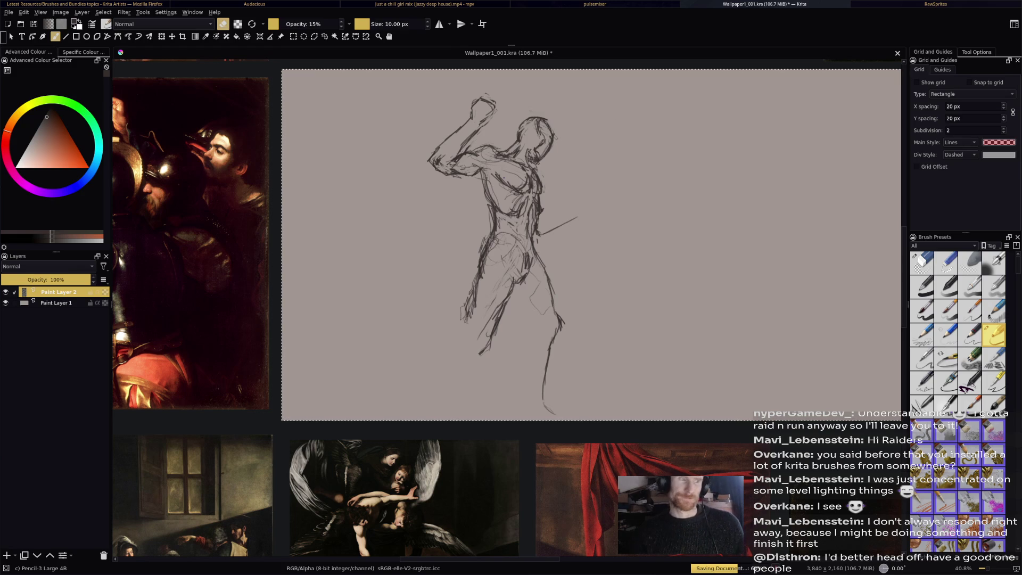
Fade and then redraw the diagonal stroke by the hip more firmly.
key("e")
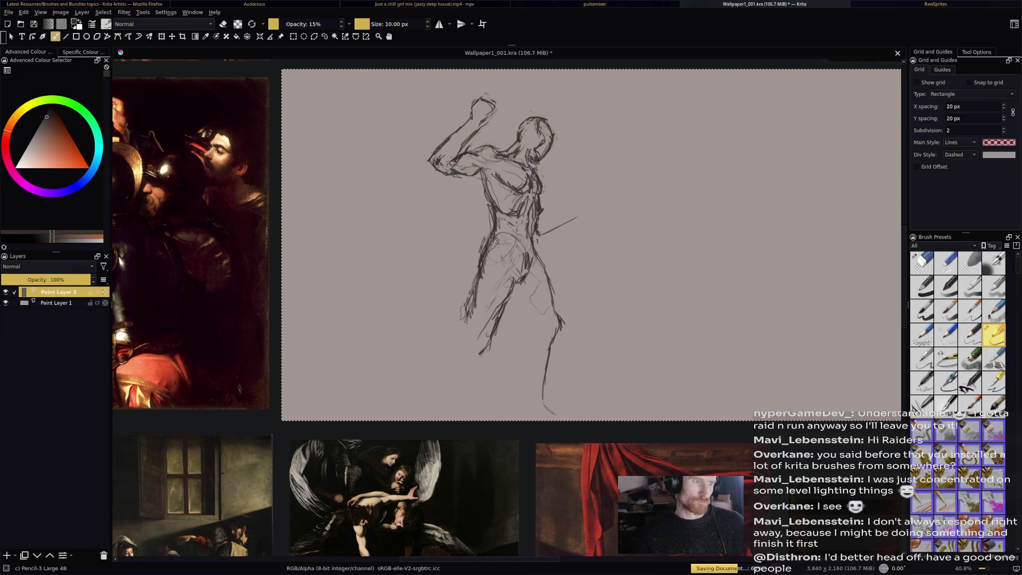
key("e")
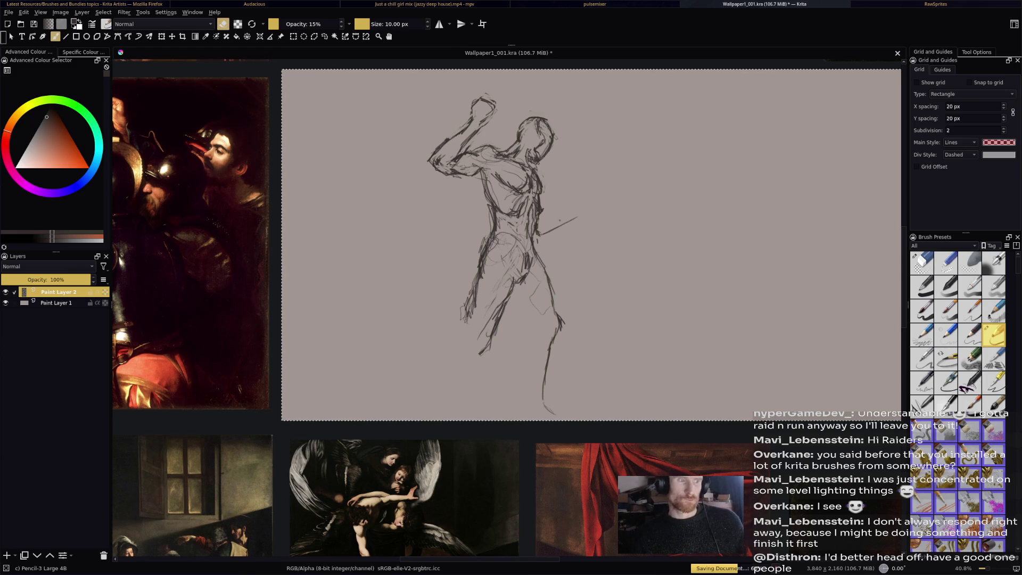
left_click_drag(541, 234, 576, 213)
key("e")
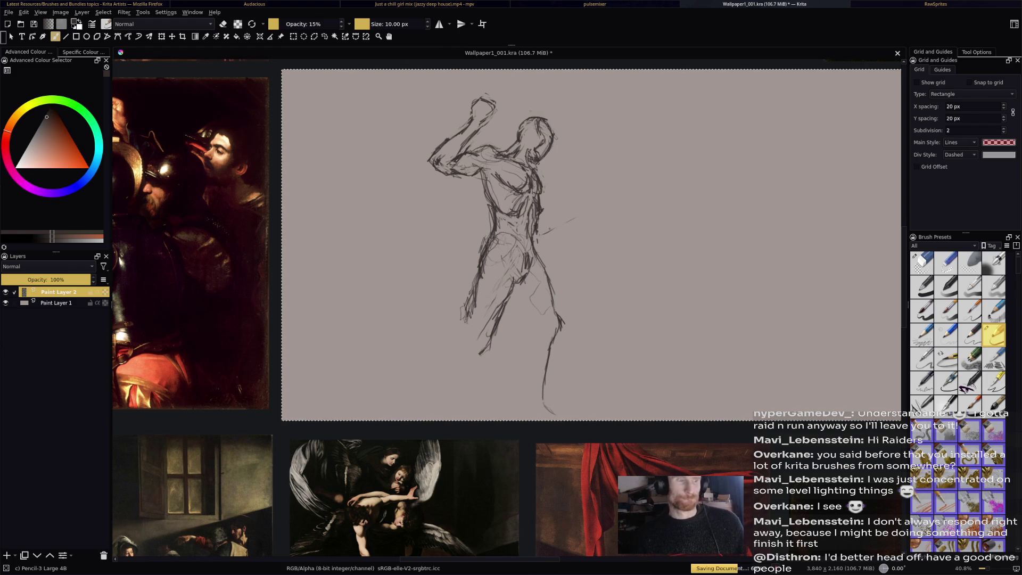
left_click_drag(541, 234, 584, 205)
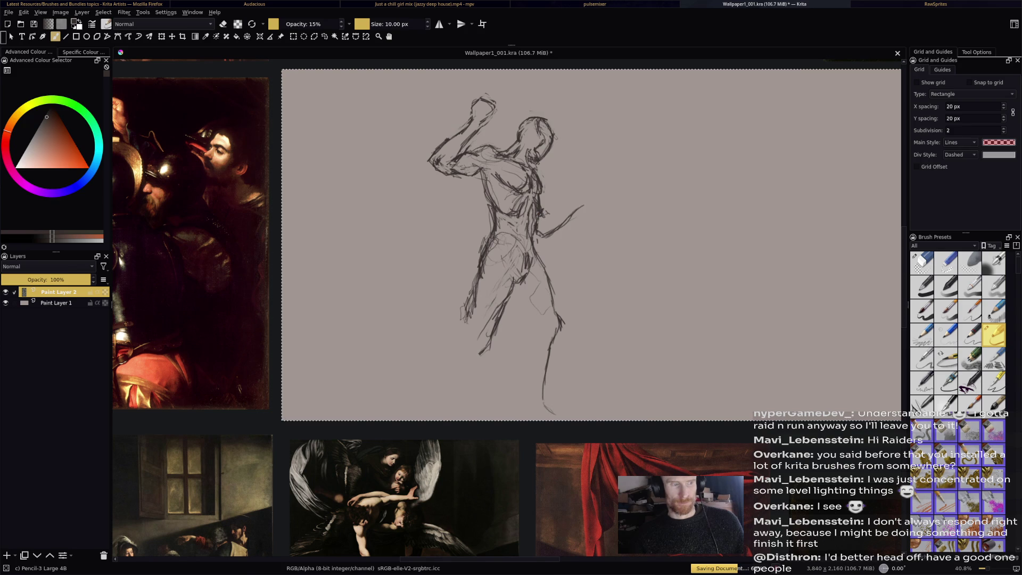
Draw the spear up-right from the hip, outline the fist, and add short forearm strokes.
left_click_drag(539, 219, 573, 197)
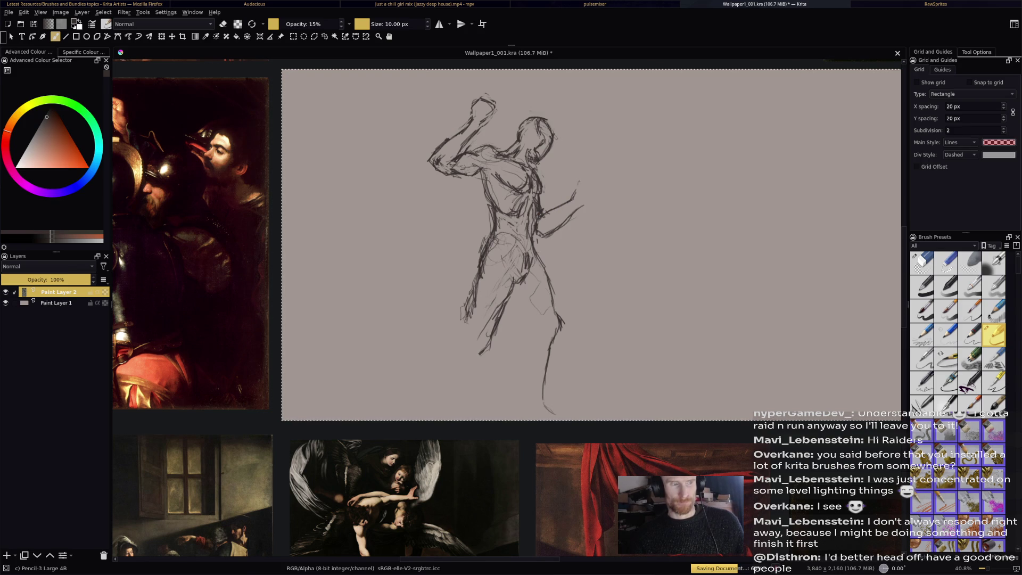
mouse_move(577, 205)
left_mouse_down()
mouse_move(589, 198)
mouse_move(591, 208)
mouse_move(572, 204)
left_mouse_up()
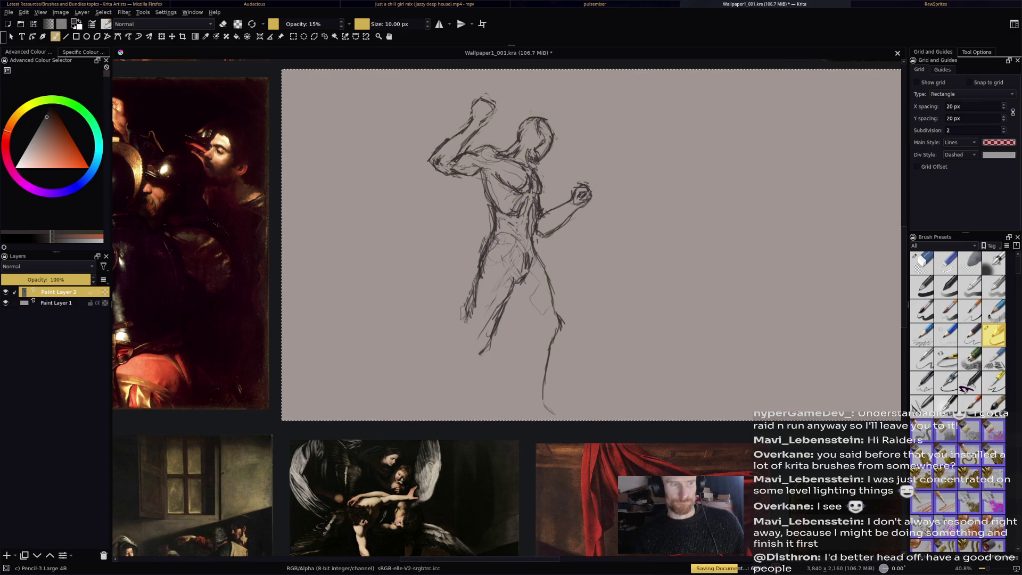
key("e")
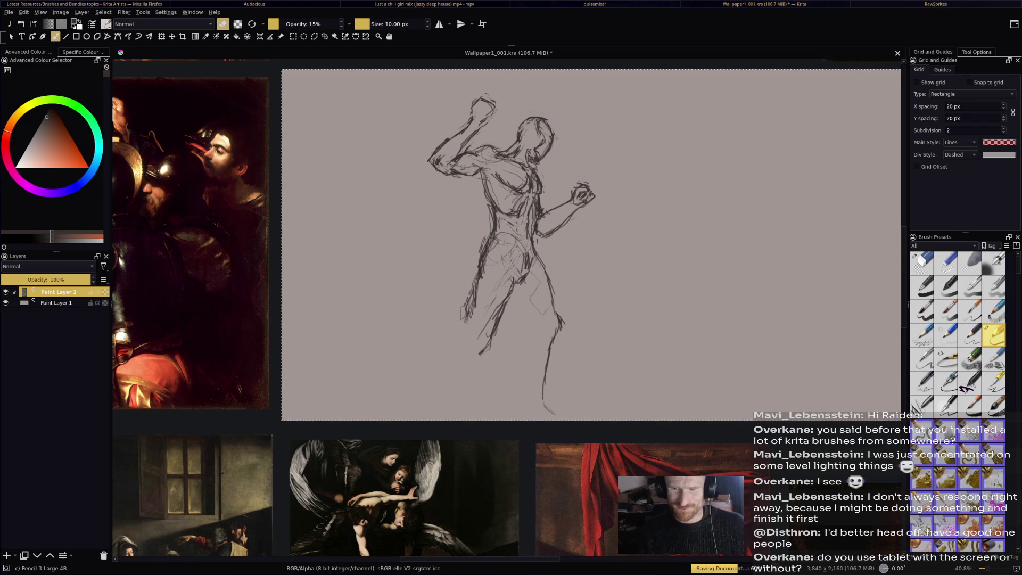
left_click(694, 232)
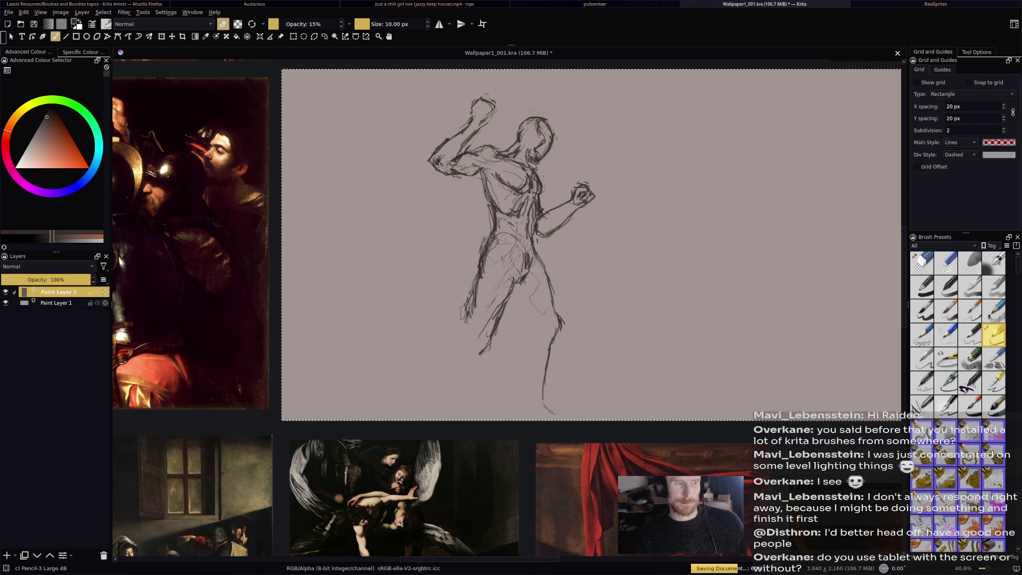
key("e")
left_click_drag(543, 217, 558, 209)
key("e")
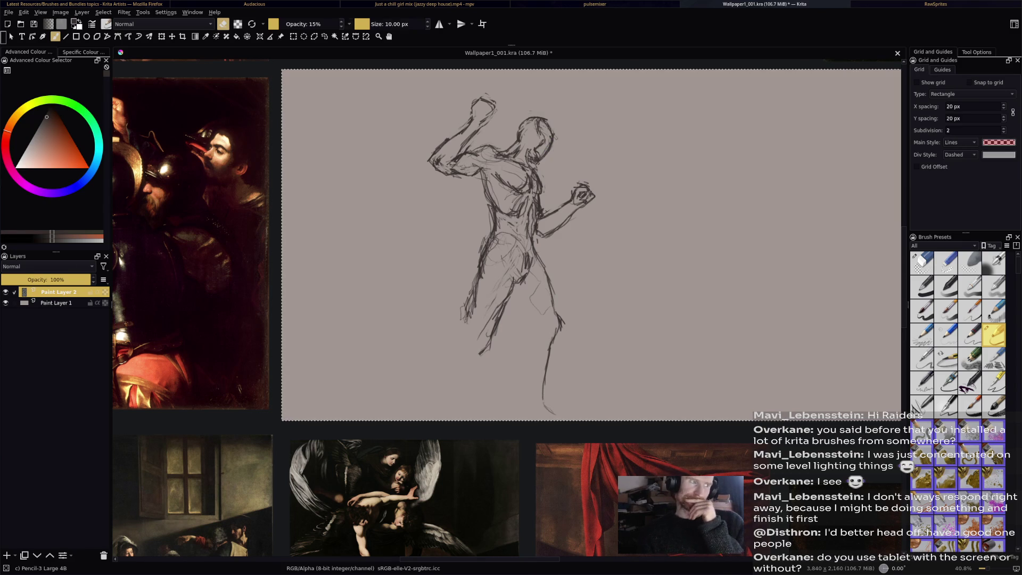
left_click(314, 36)
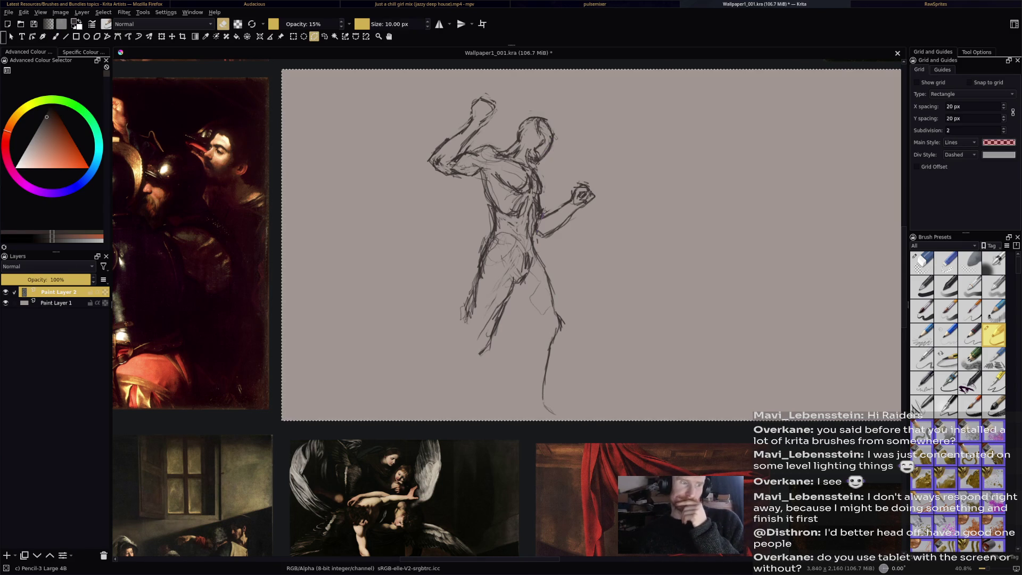
Polygon-select the fist and scale it down slightly, then revert to the slightly larger size.
left_click(539, 236)
left_click(552, 251)
key("Return")
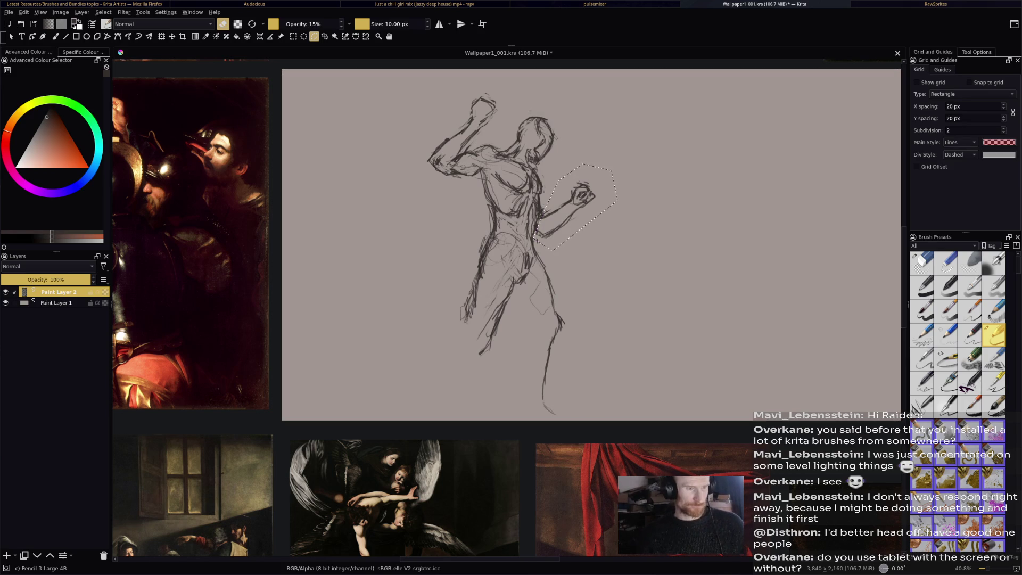
key("ctrl+t")
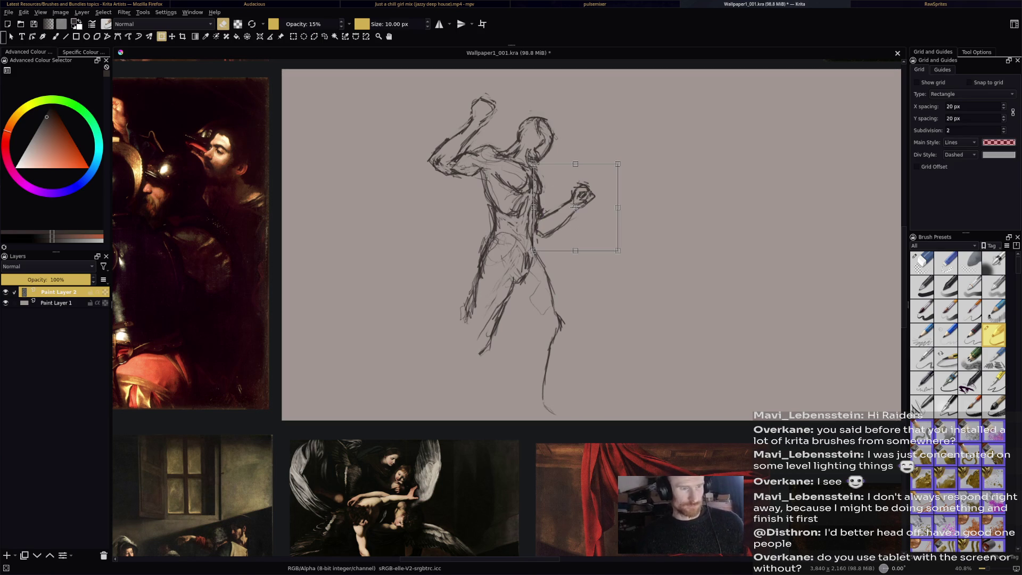
left_click_drag(617, 250, 609, 246)
key("Return")
key("ctrl+z")
key("ctrl+z")
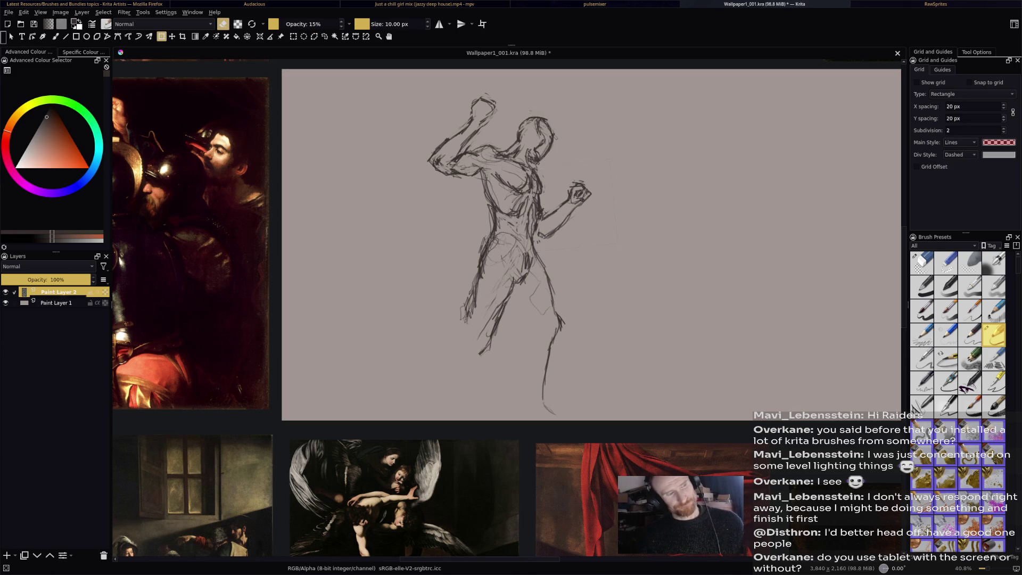
key("b")
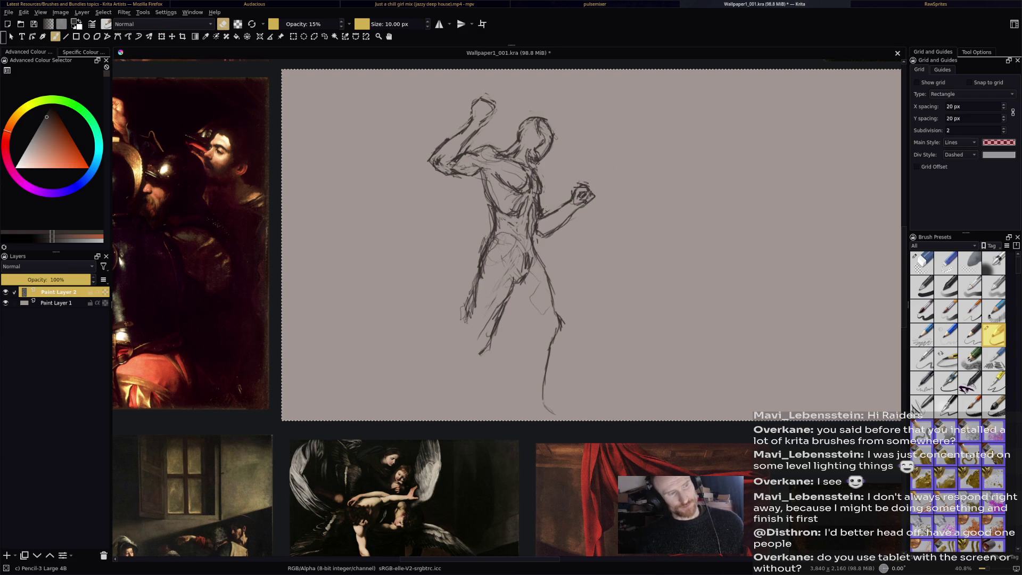
mouse_move(554, 180)
left_mouse_down()
mouse_move(618, 201)
mouse_move(537, 234)
left_mouse_up()
Clear the selection around the fist and save the drawing.
key("ctrl+z")
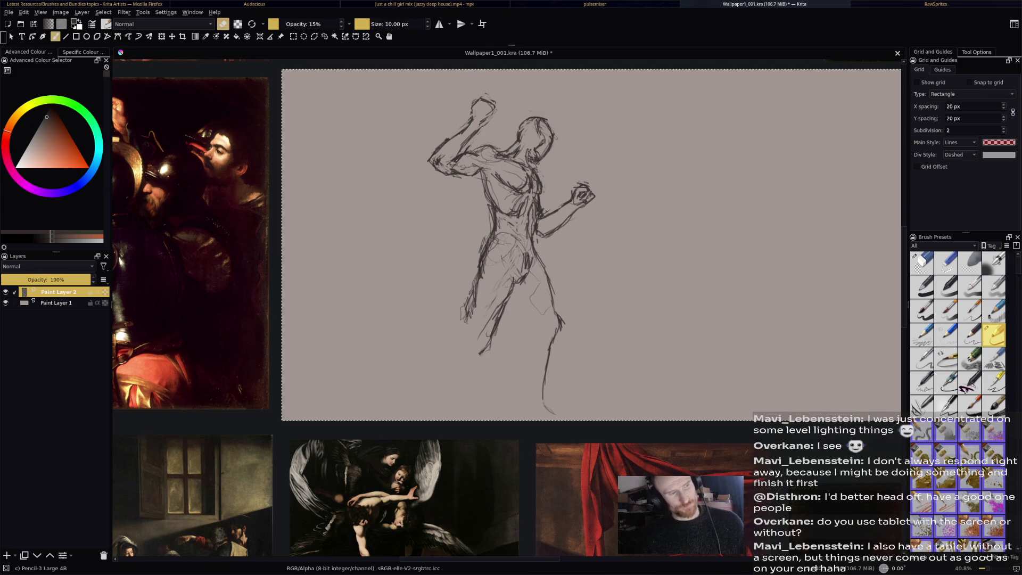
key("e")
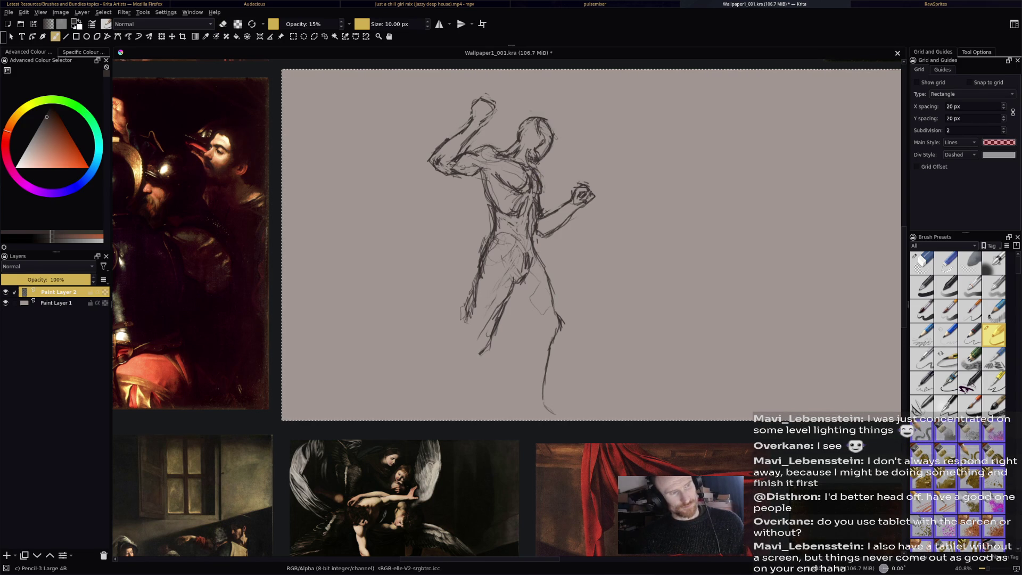
key("ctrl+s")
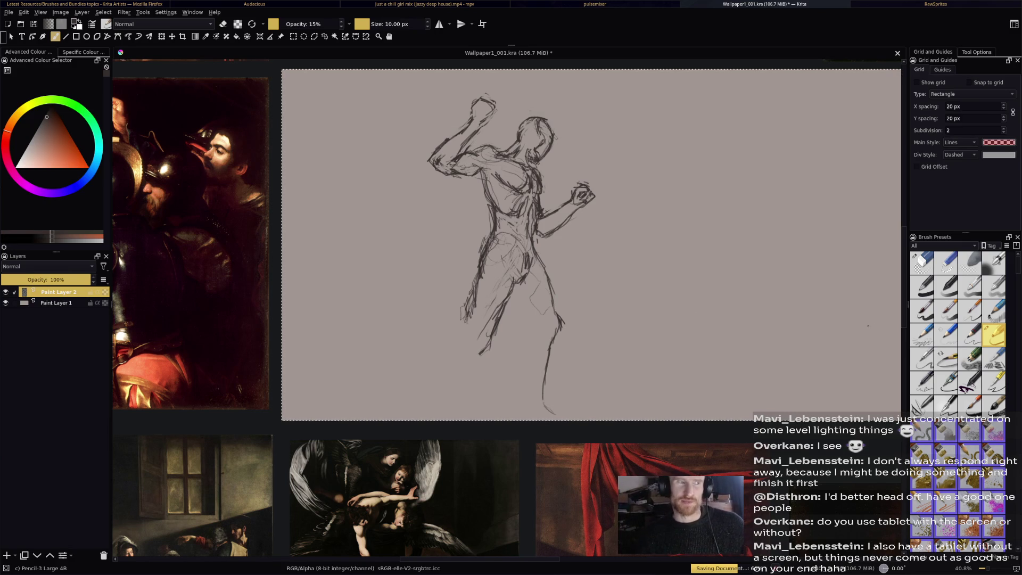
mouse_move(921, 287)
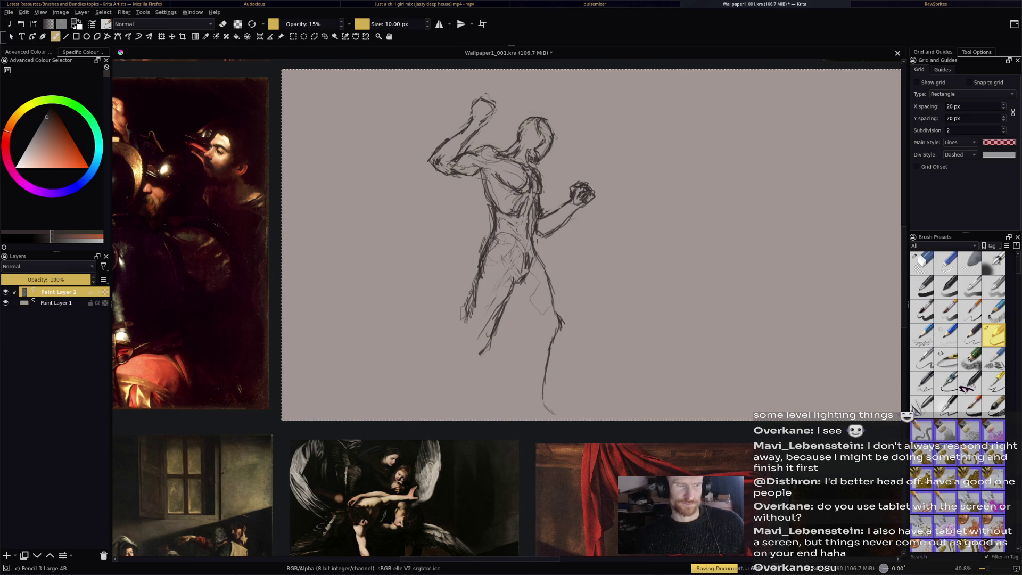
Erase the stray pencil marks around the fist.
key("e")
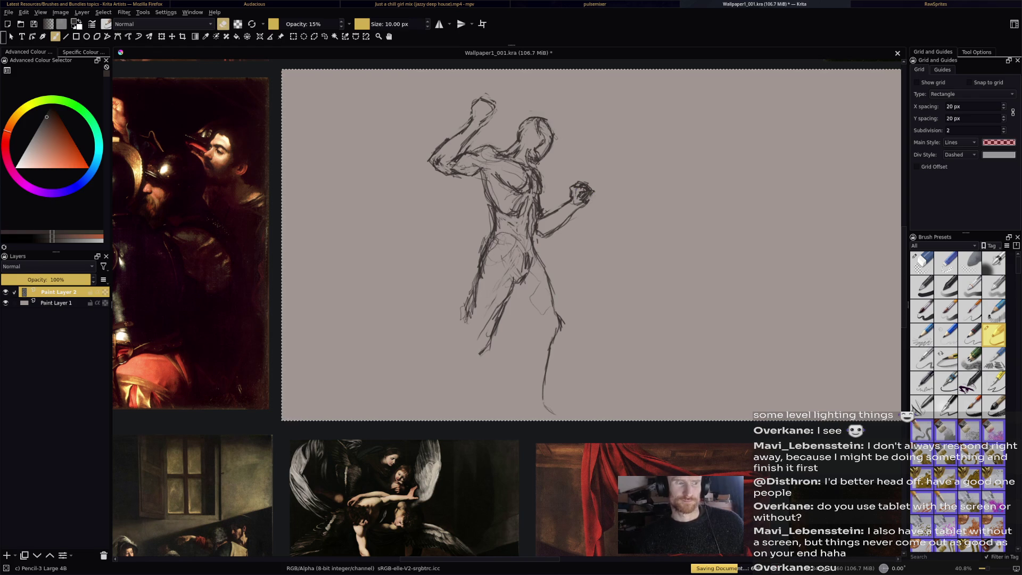
key("e")
key("e")
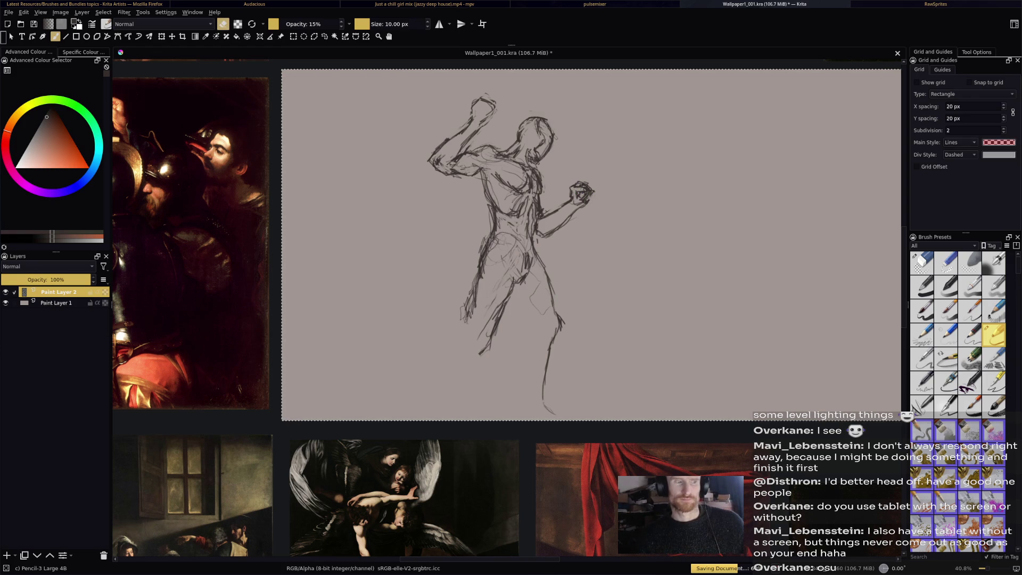
left_click_drag(590, 191, 580, 206)
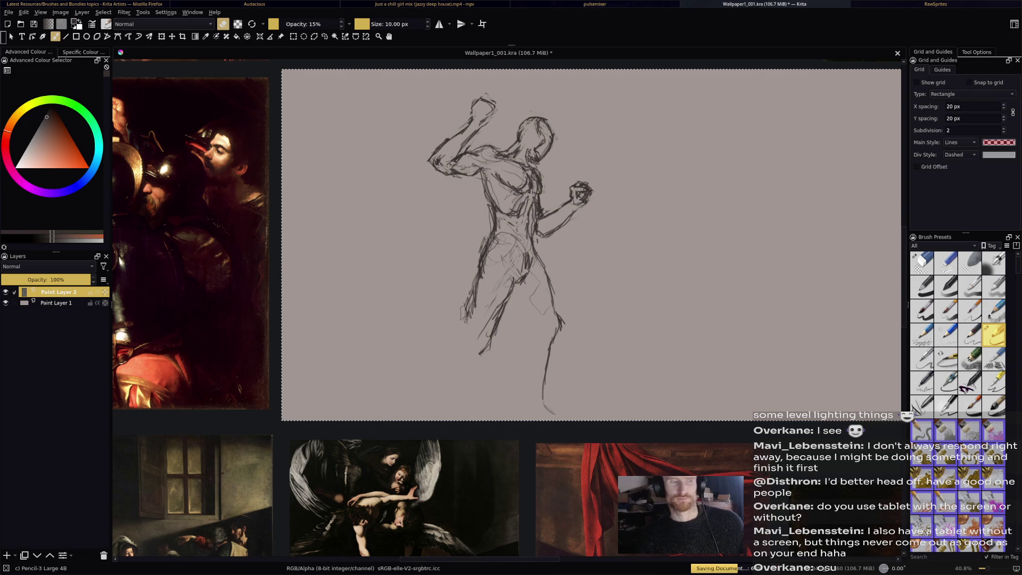
key("e")
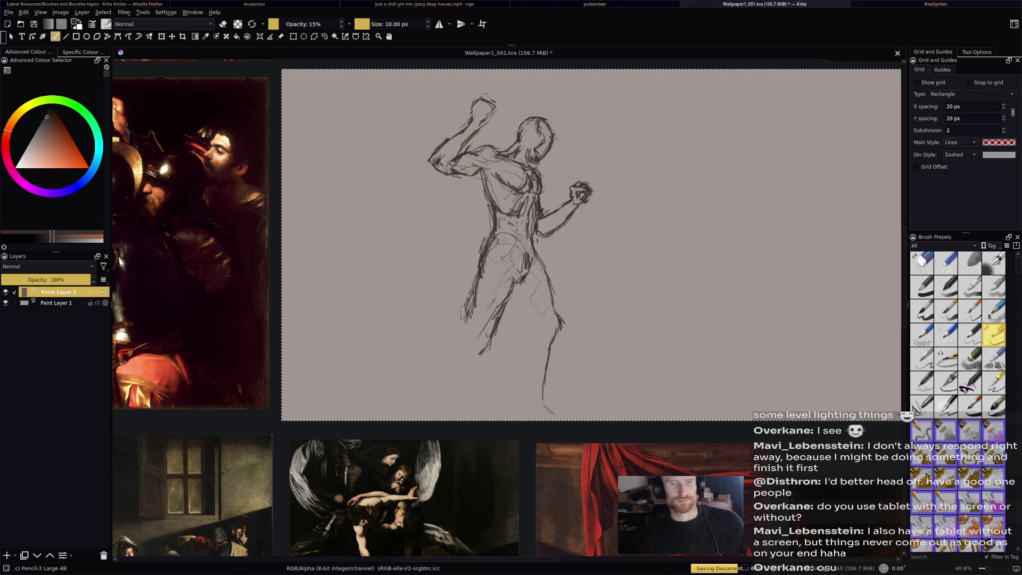
Sketch the inner thigh, lower leg and hip lines, erasing stray marks inside the legs.
mouse_move(513, 285)
left_mouse_down()
mouse_move(535, 327)
mouse_move(555, 325)
left_mouse_up()
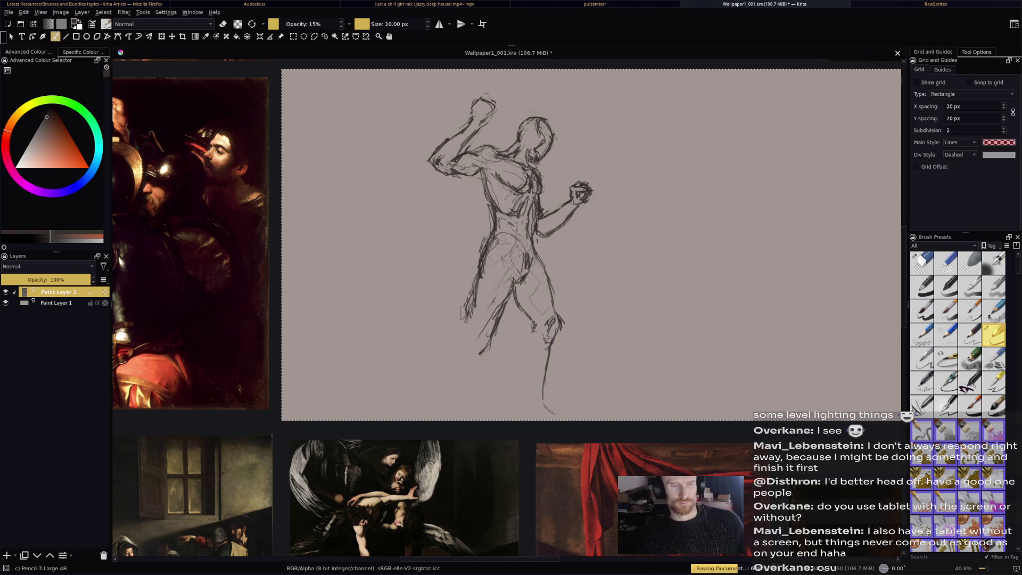
left_click_drag(535, 329, 522, 404)
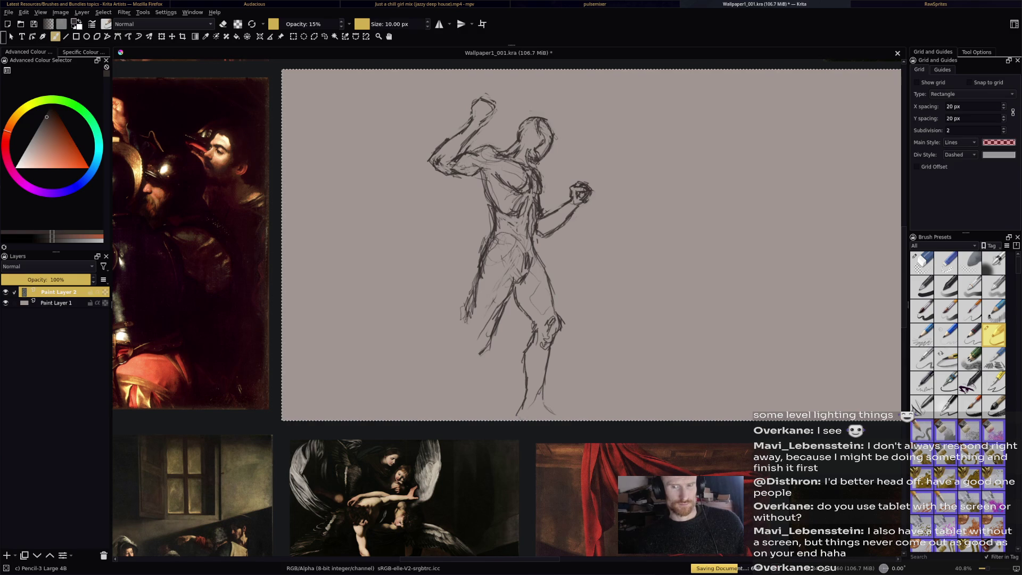
mouse_move(538, 255)
left_mouse_down()
mouse_move(557, 327)
mouse_move(548, 319)
left_mouse_up()
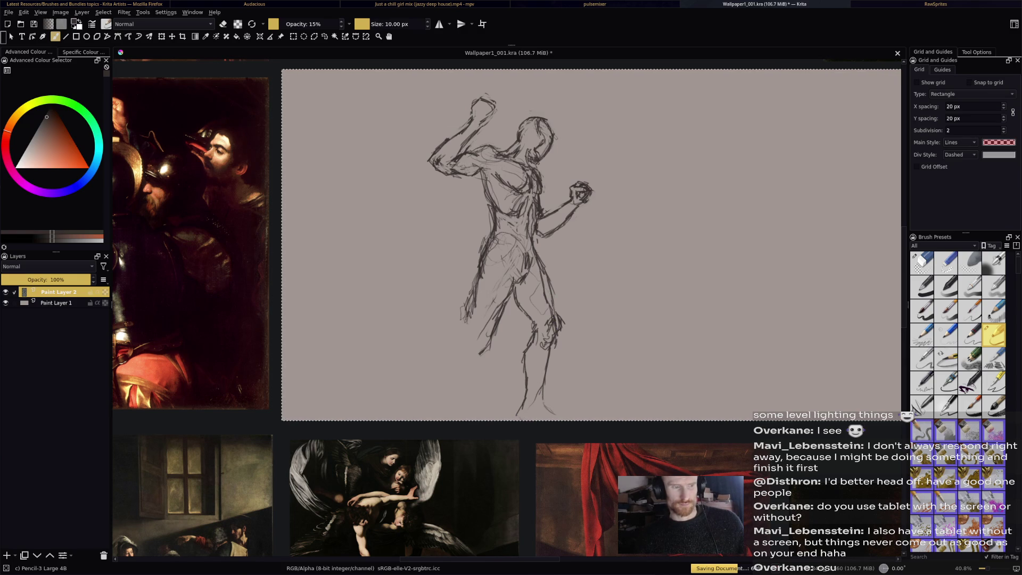
key("e")
mouse_move(546, 269)
left_mouse_down()
mouse_move(563, 318)
mouse_move(552, 323)
left_mouse_up()
mouse_move(518, 287)
left_mouse_down()
mouse_move(516, 310)
mouse_move(514, 300)
mouse_move(535, 344)
left_mouse_up()
key("e")
Darken the inner leg, back thigh and front leg, and add short forearm strokes.
mouse_move(515, 288)
left_mouse_down()
mouse_move(532, 335)
mouse_move(523, 364)
left_mouse_up()
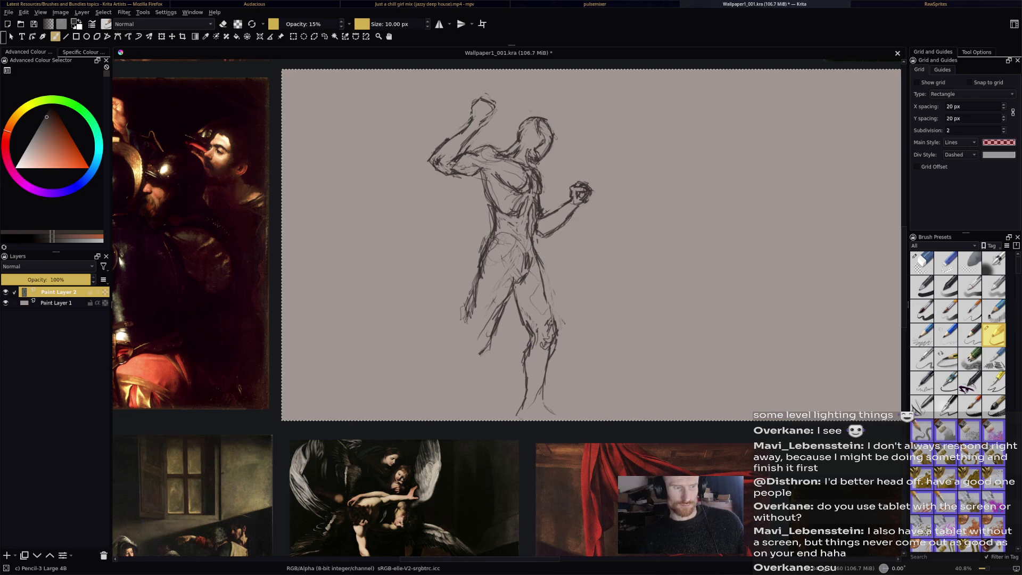
mouse_move(553, 300)
left_mouse_down()
mouse_move(544, 322)
mouse_move(555, 334)
left_mouse_up()
key("e")
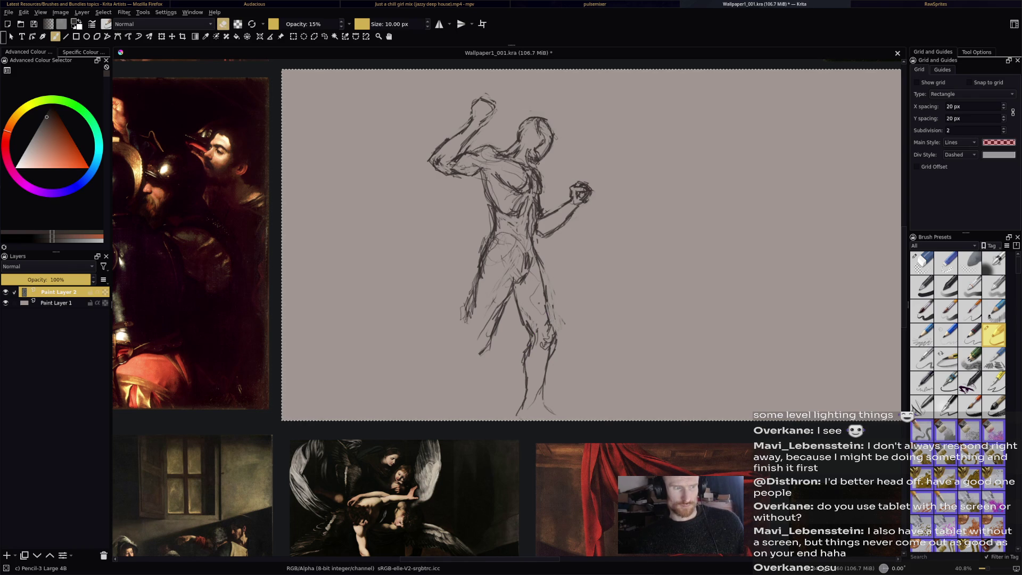
key("e")
left_click_drag(477, 282, 478, 352)
mouse_move(490, 336)
left_mouse_down()
mouse_move(456, 378)
mouse_move(455, 396)
mouse_move(461, 340)
mouse_move(445, 382)
left_mouse_up()
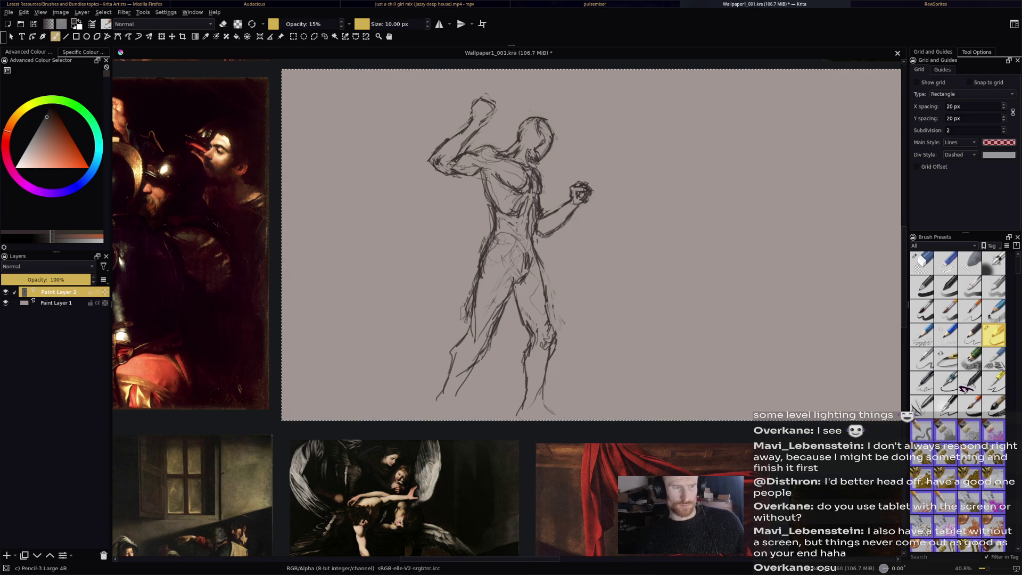
mouse_move(547, 216)
left_mouse_down()
mouse_move(540, 230)
mouse_move(553, 229)
left_mouse_up()
mouse_move(563, 212)
left_mouse_down()
mouse_move(555, 225)
mouse_move(562, 216)
left_mouse_up()
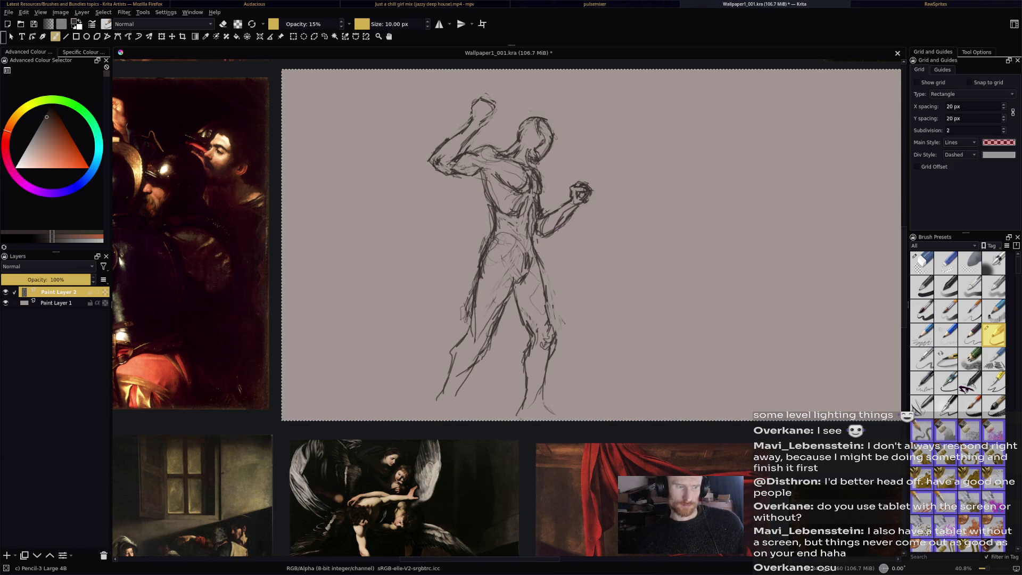
Rectangle-select the whole figure, apply a transform to it, and return to the pencil.
key("ctrl+r")
mouse_move(389, 81)
left_mouse_down()
mouse_move(484, 192)
mouse_move(636, 473)
mouse_move(627, 447)
left_mouse_up()
key("ctrl+t")
key("Return")
key("b")
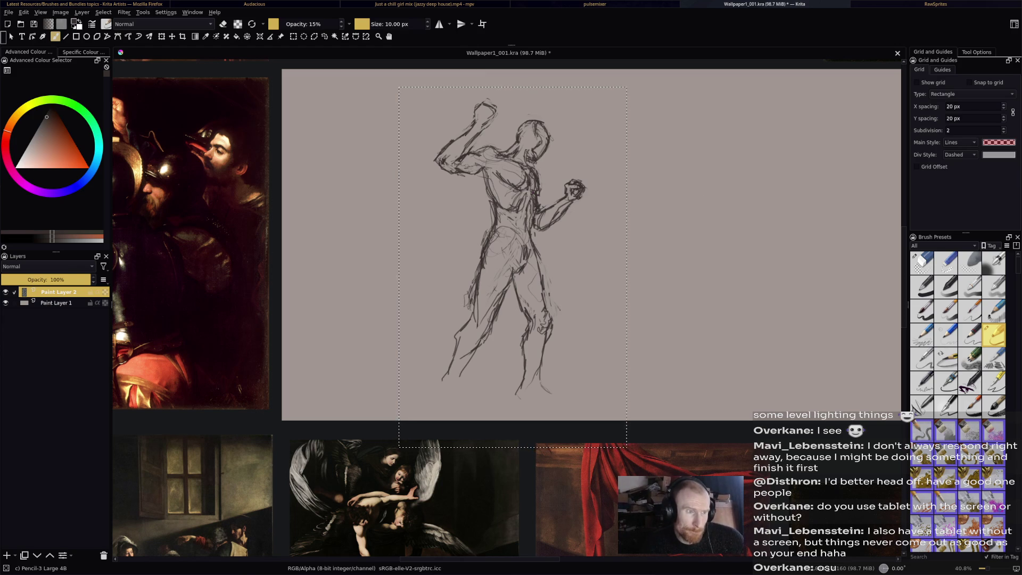
Erase the outstretched forearm and fist, leaving a short stub at the chest.
key("e")
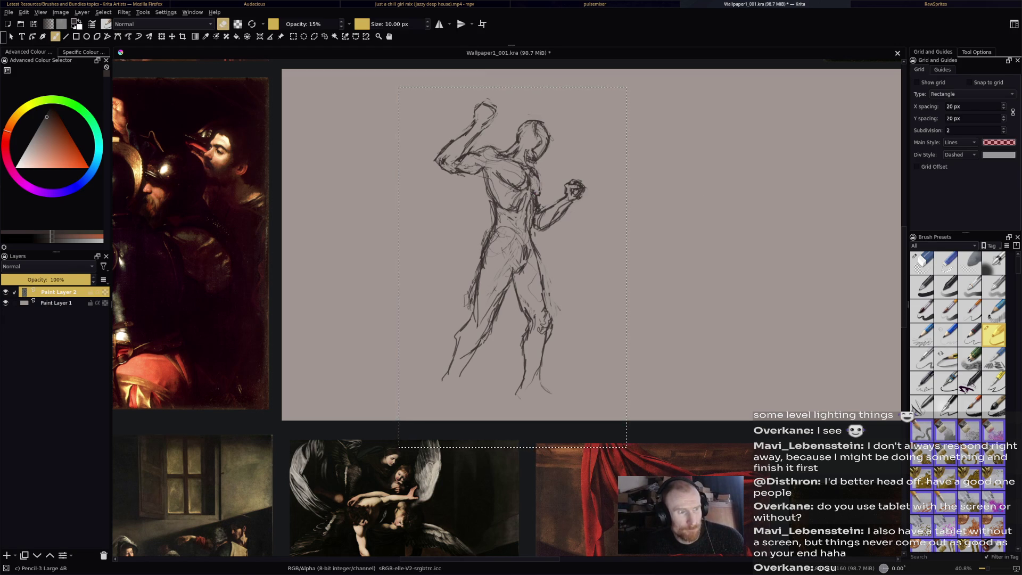
key("e")
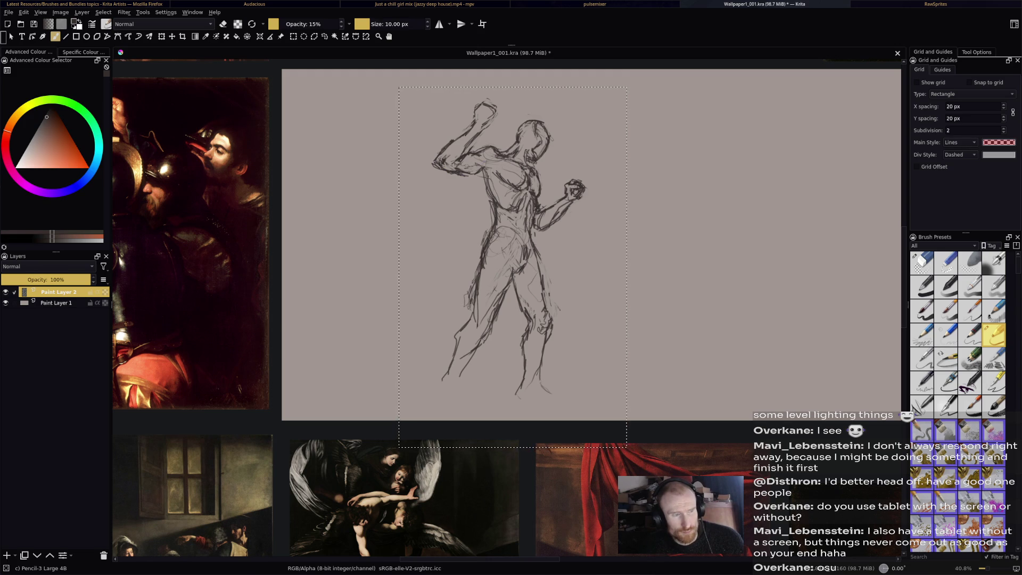
key("e")
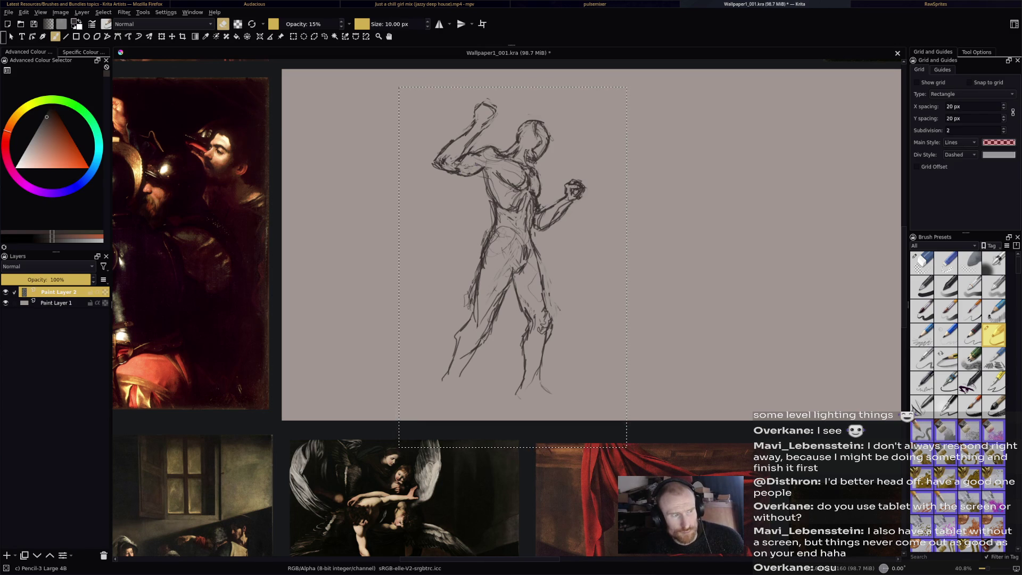
key("e")
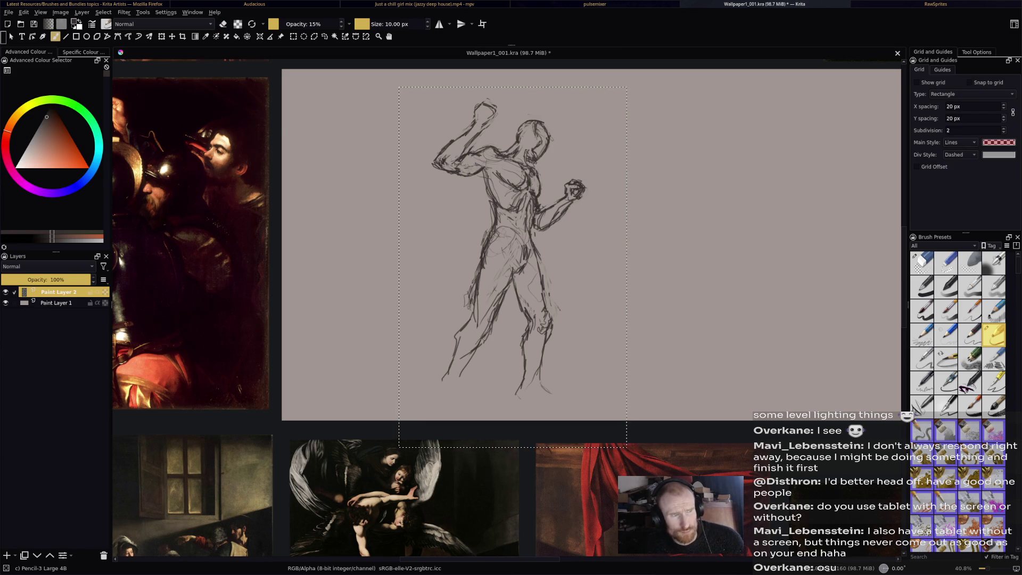
key("e")
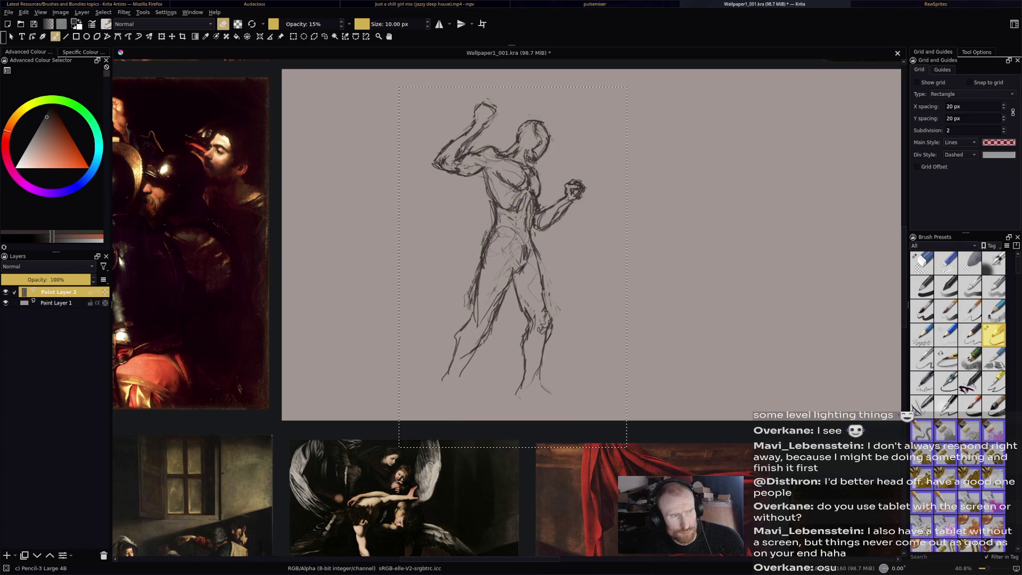
right_click(466, 144)
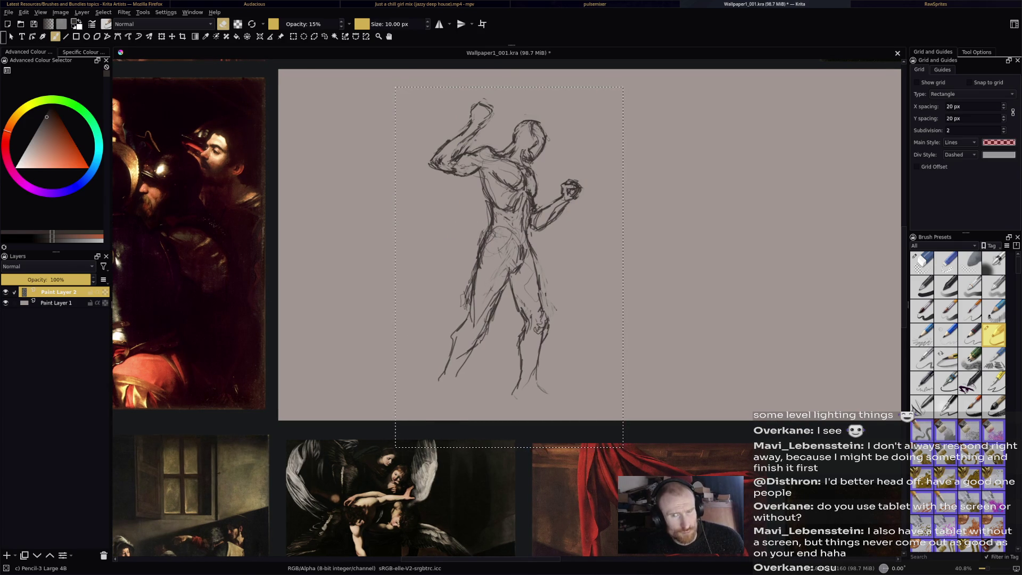
key("e")
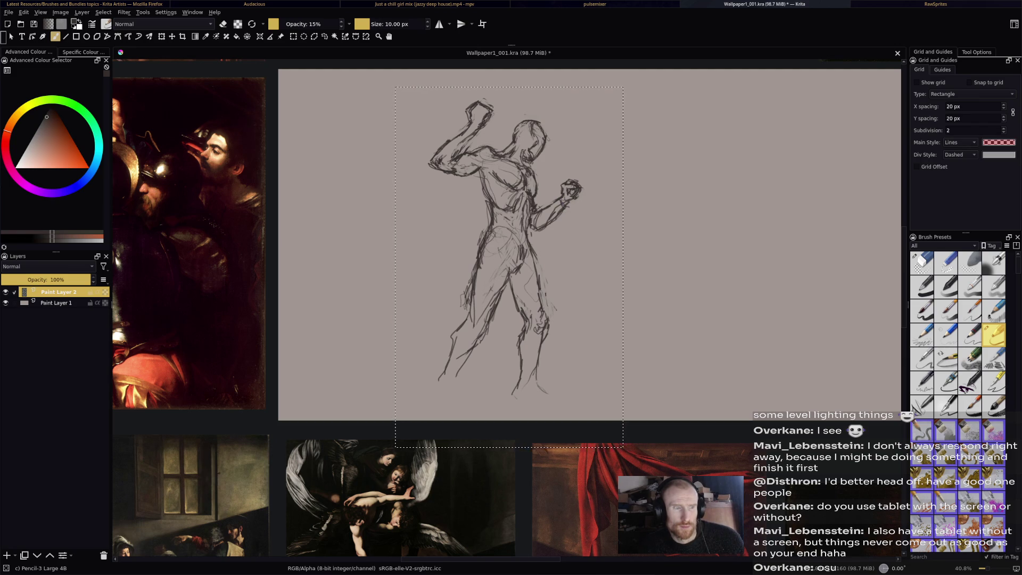
key("slash")
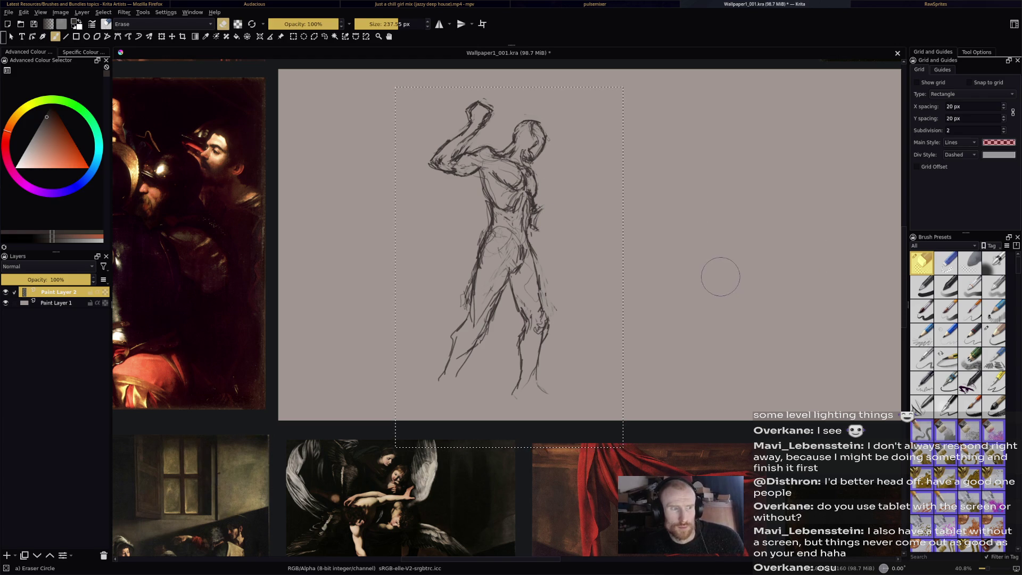
Draw the face profile on the head with Pencil-3 Large 4B, alternating pencil and eraser.
key("slash")
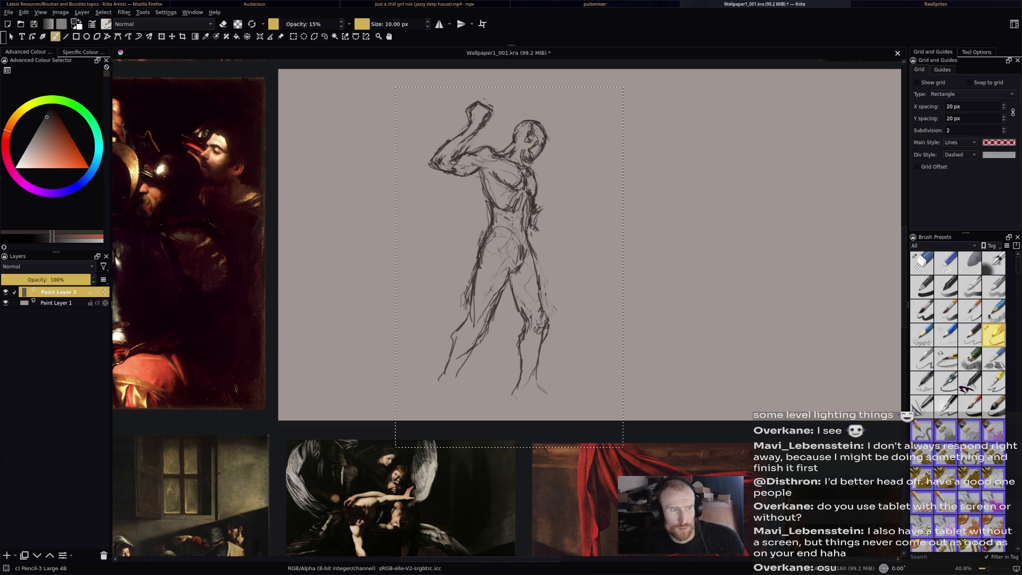
key("e")
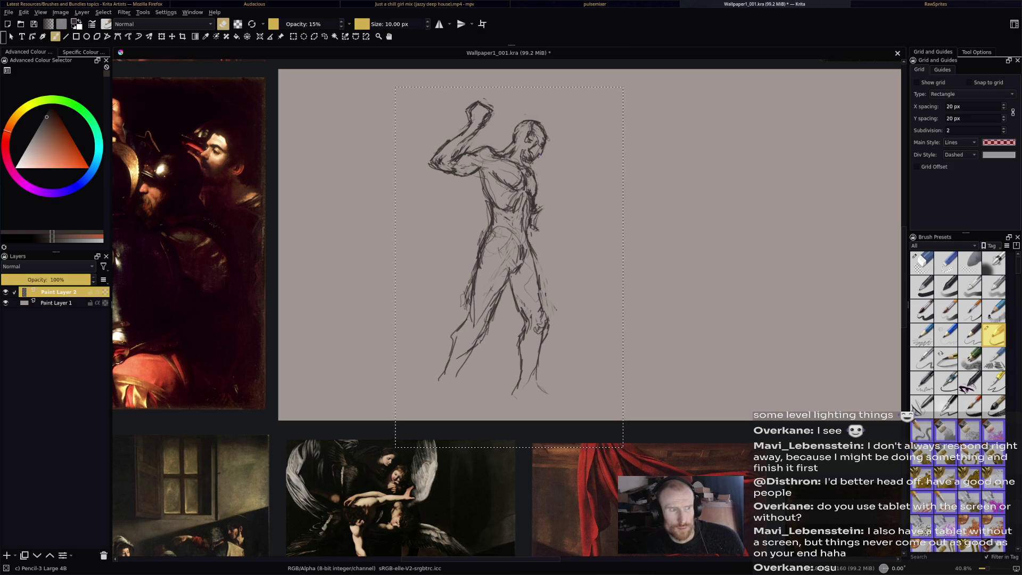
key("e")
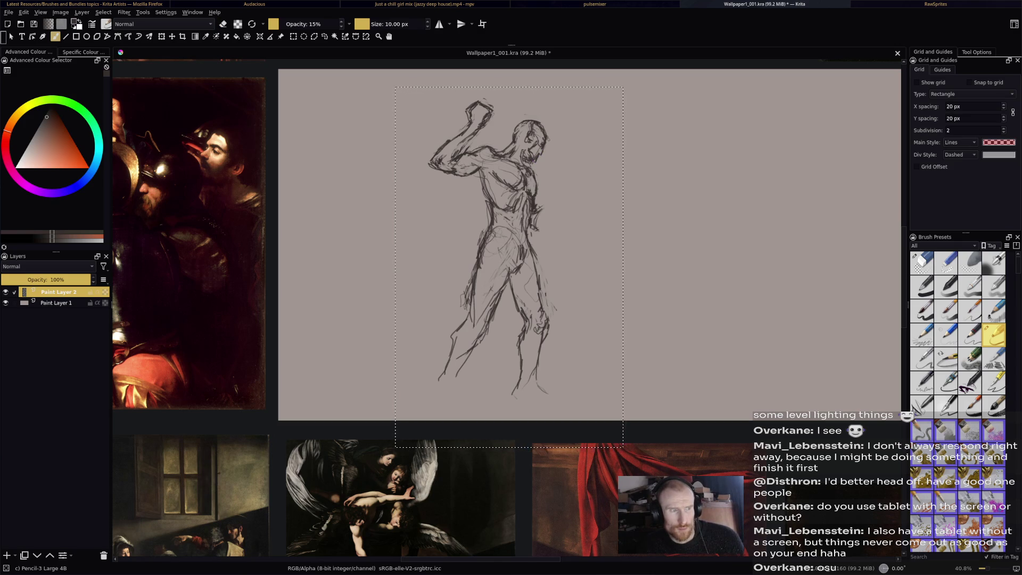
key("e")
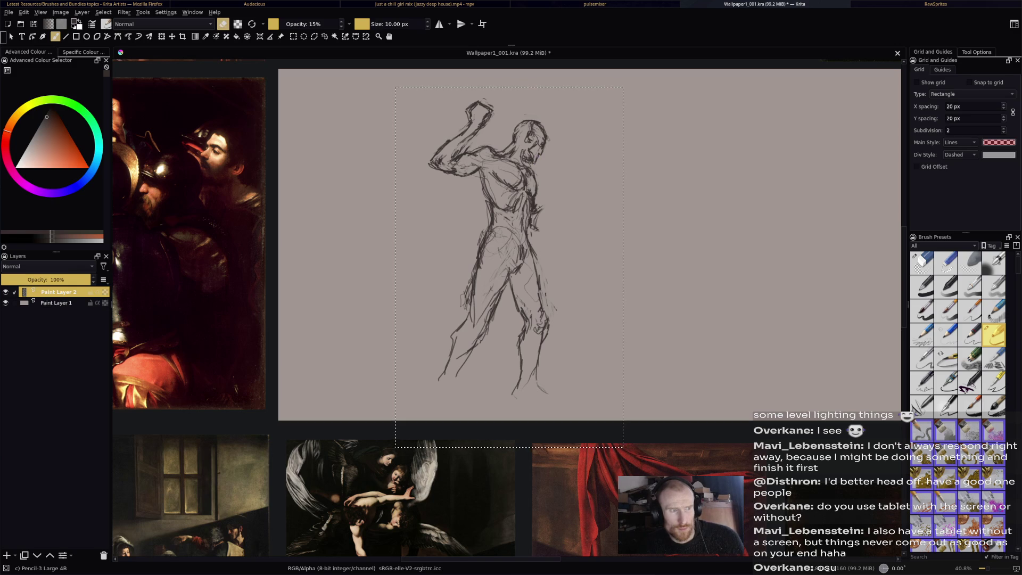
key("e")
key("e")
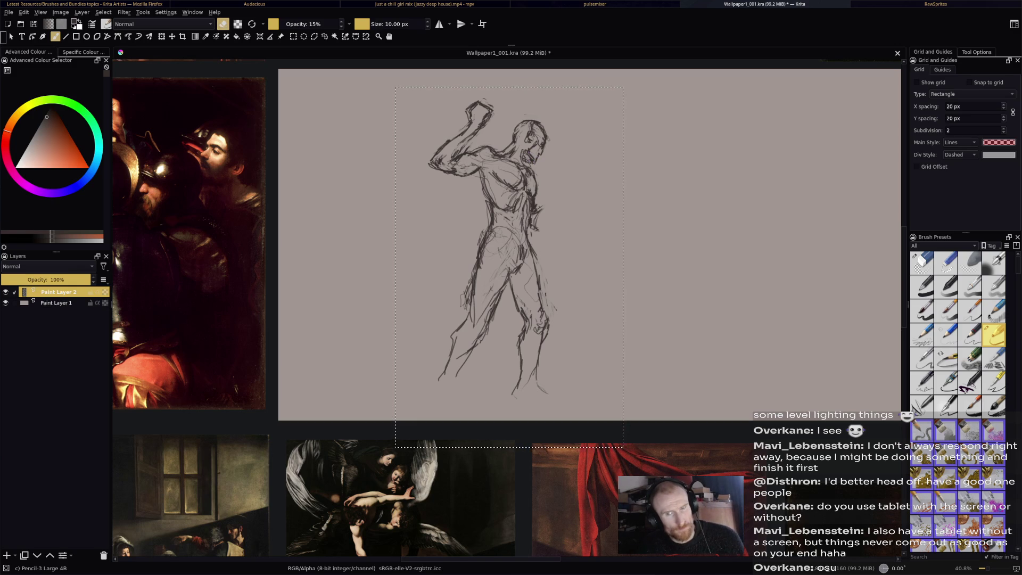
key("e")
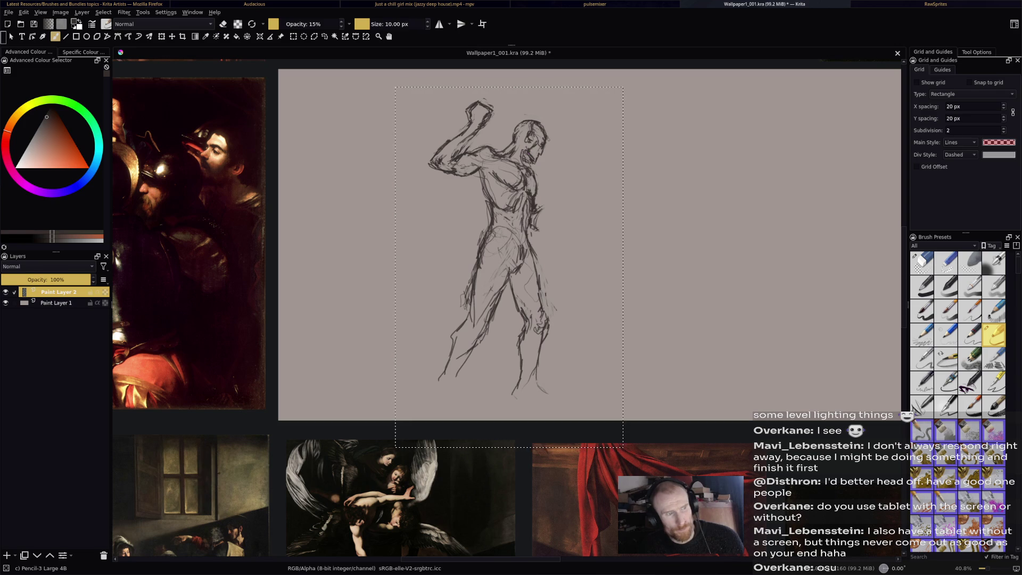
key("e")
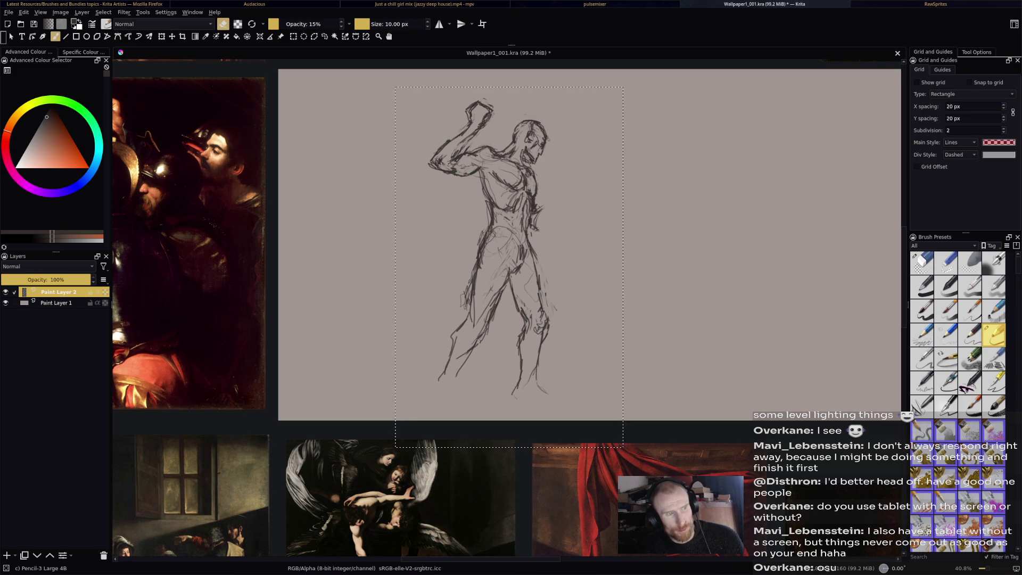
key("e")
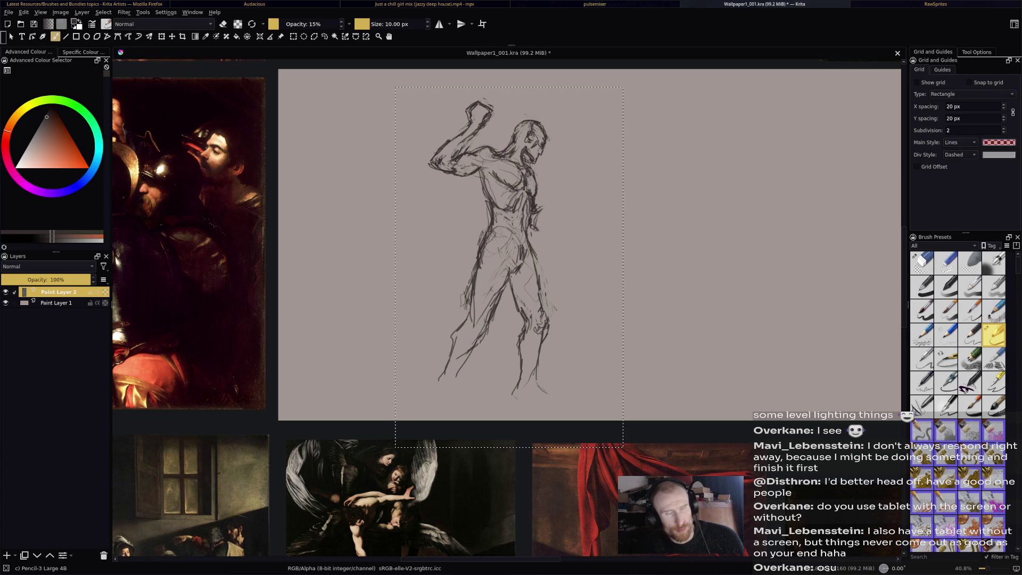
key("e")
key("e")
key("e")
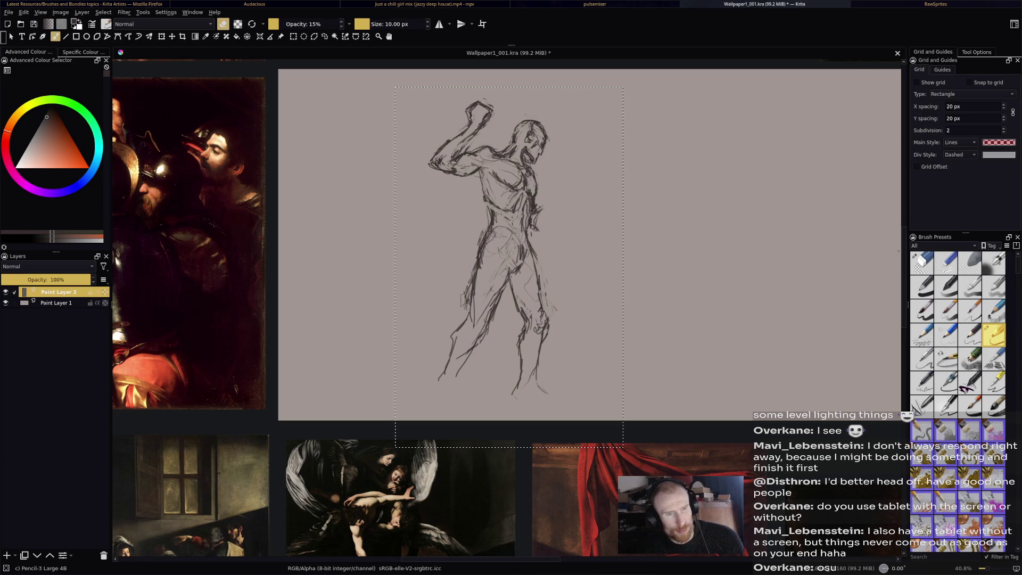
key("e")
key("ctrl+r")
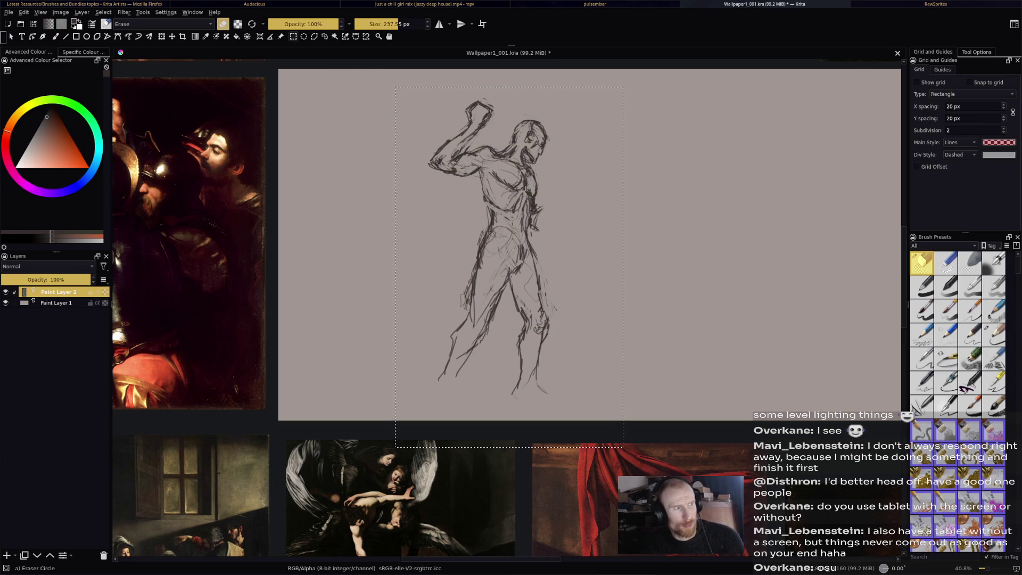
Select the lower body, move it down slightly to open a waist gap, then reselect all.
left_click_drag(426, 220, 575, 453)
key("ctrl+t")
left_click_drag(500, 336, 501, 348)
key("Return")
key("b")
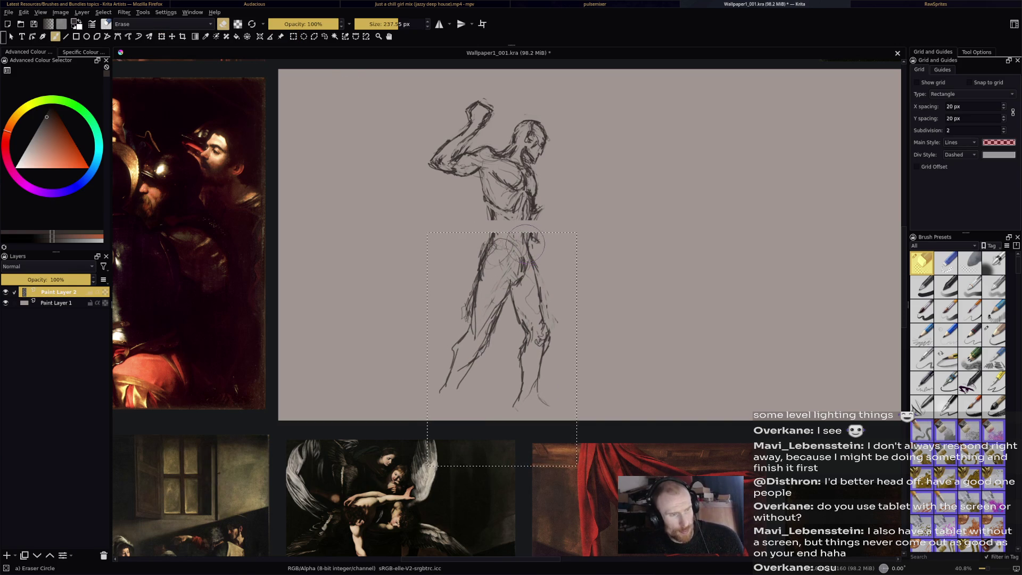
key("ctrl+a")
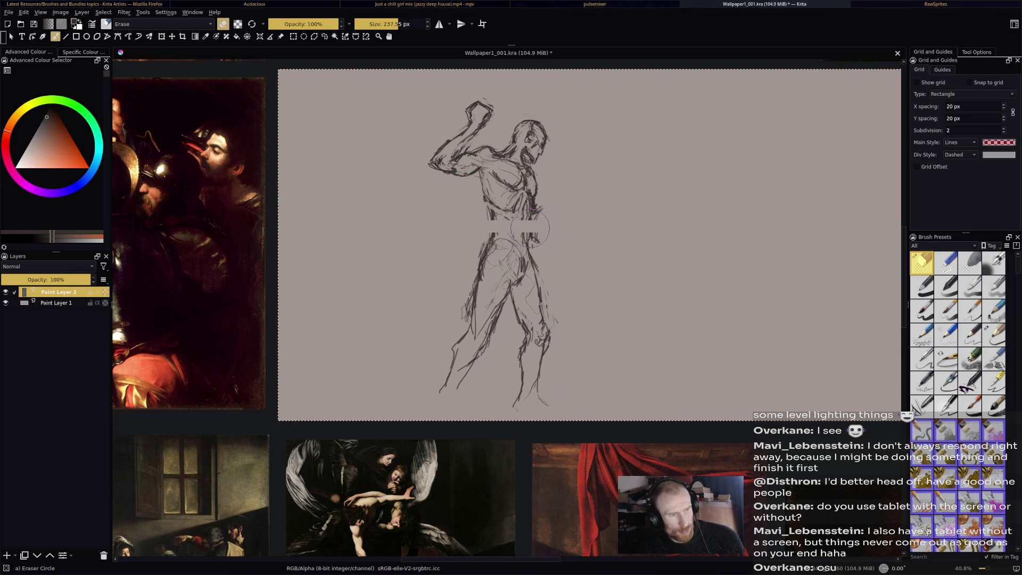
key("/")
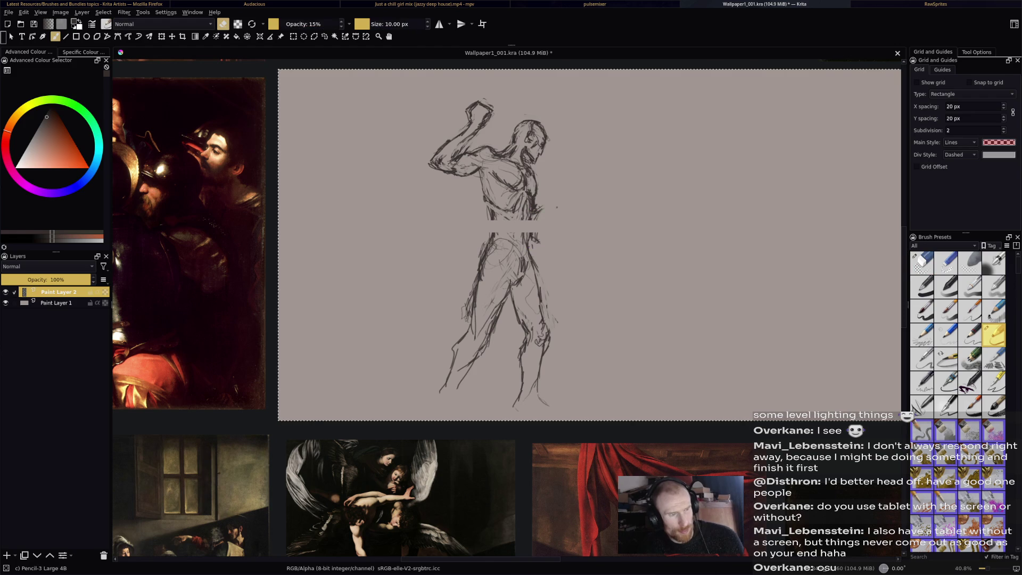
Bridge the waist gap and stroke in the hip, thigh, inner thigh and knee.
key("e")
mouse_move(490, 222)
left_mouse_down()
mouse_move(489, 235)
mouse_move(527, 247)
mouse_move(534, 231)
left_mouse_up()
left_click_drag(533, 218, 526, 248)
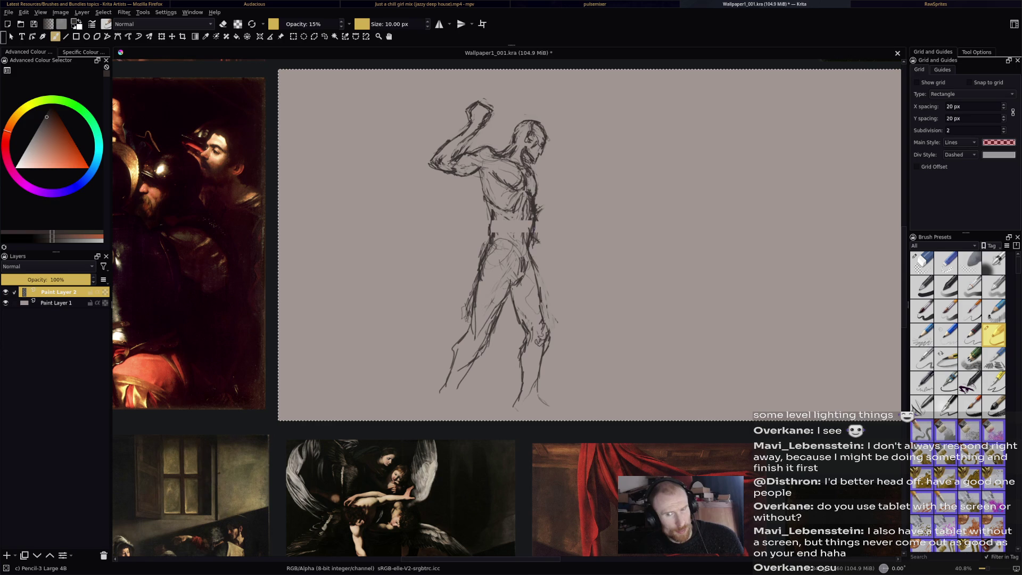
mouse_move(532, 235)
left_mouse_down()
mouse_move(529, 249)
mouse_move(560, 314)
left_mouse_up()
left_click_drag(512, 282, 536, 307)
left_click_drag(518, 292, 544, 340)
mouse_move(529, 308)
left_mouse_down()
mouse_move(543, 341)
mouse_move(538, 330)
left_mouse_up()
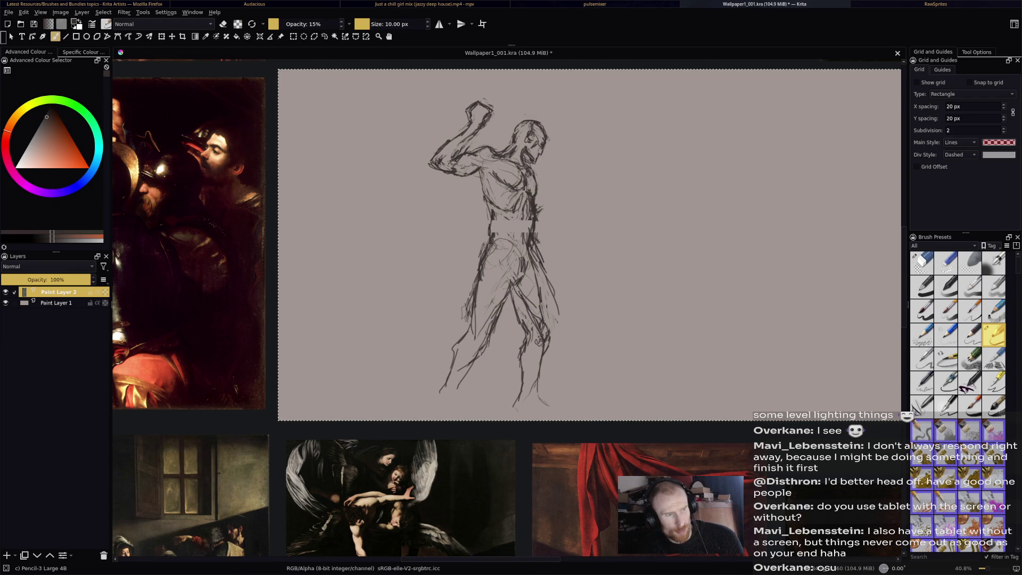
Fill in the left end of the waist, rework the lower leg, and erase faint marks there.
left_click_drag(494, 216, 498, 236)
left_click_drag(500, 225, 506, 237)
left_click_drag(522, 203, 522, 233)
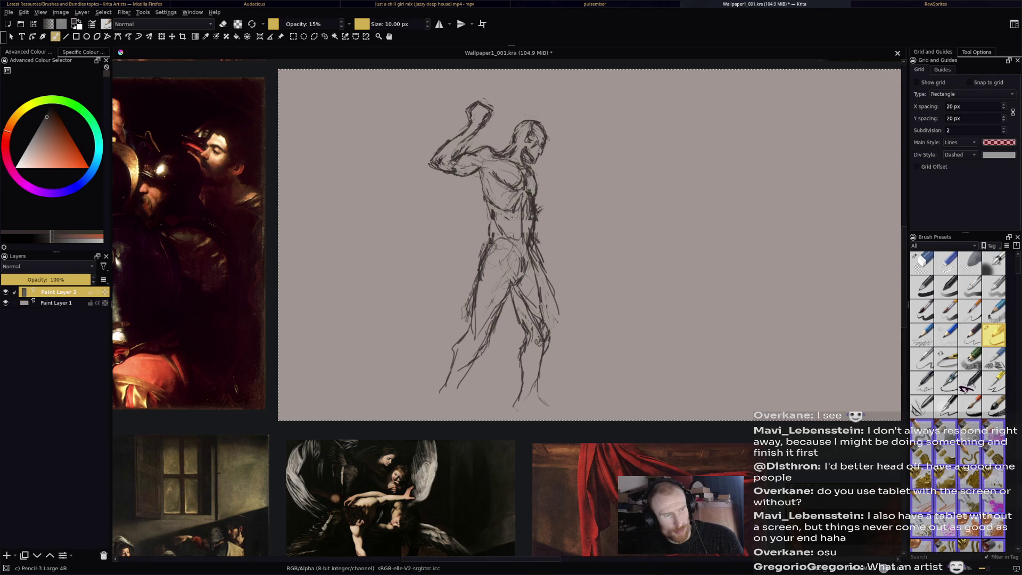
left_click_drag(512, 297, 523, 383)
key("e")
left_click_drag(519, 347, 519, 361)
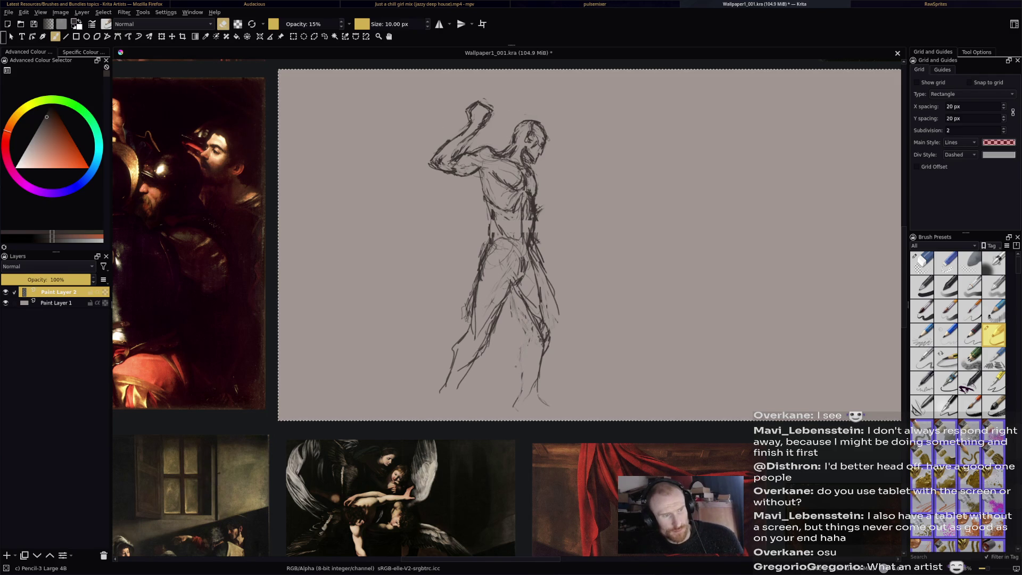
key("e")
Sketch the left torso, abdomen, right lower torso and left hip.
mouse_move(482, 173)
left_mouse_down()
mouse_move(481, 203)
mouse_move(503, 218)
mouse_move(491, 212)
left_mouse_up()
left_click_drag(495, 214, 520, 216)
mouse_move(521, 209)
left_mouse_down()
mouse_move(518, 221)
mouse_move(480, 219)
mouse_move(478, 255)
left_mouse_up()
left_click_drag(486, 247, 480, 259)
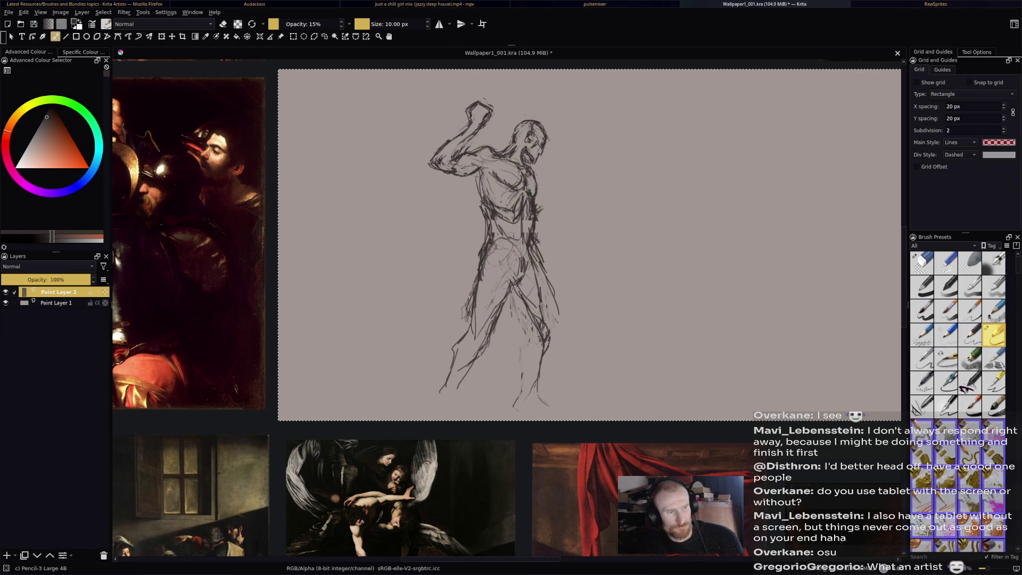
key("e")
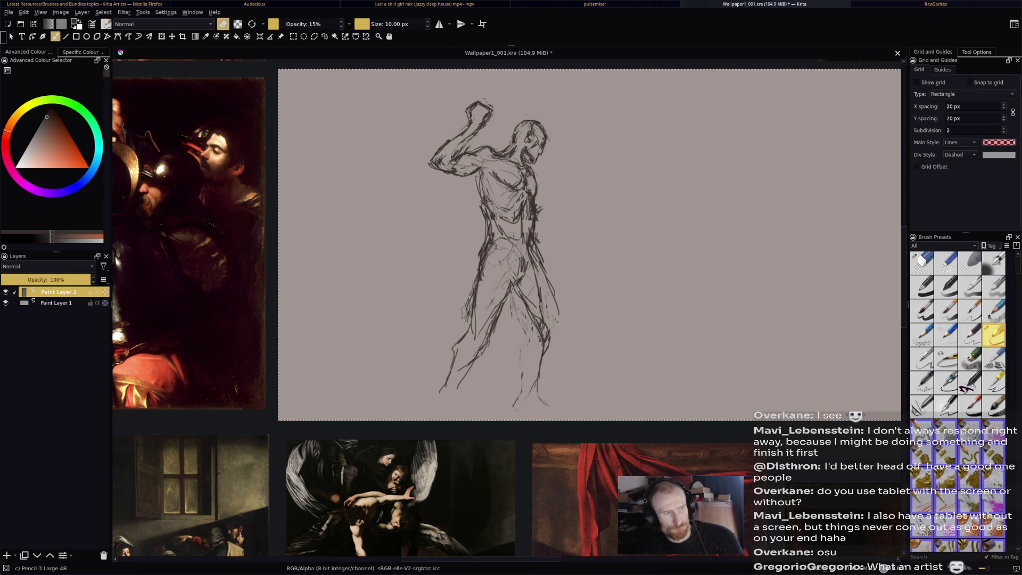
key("e")
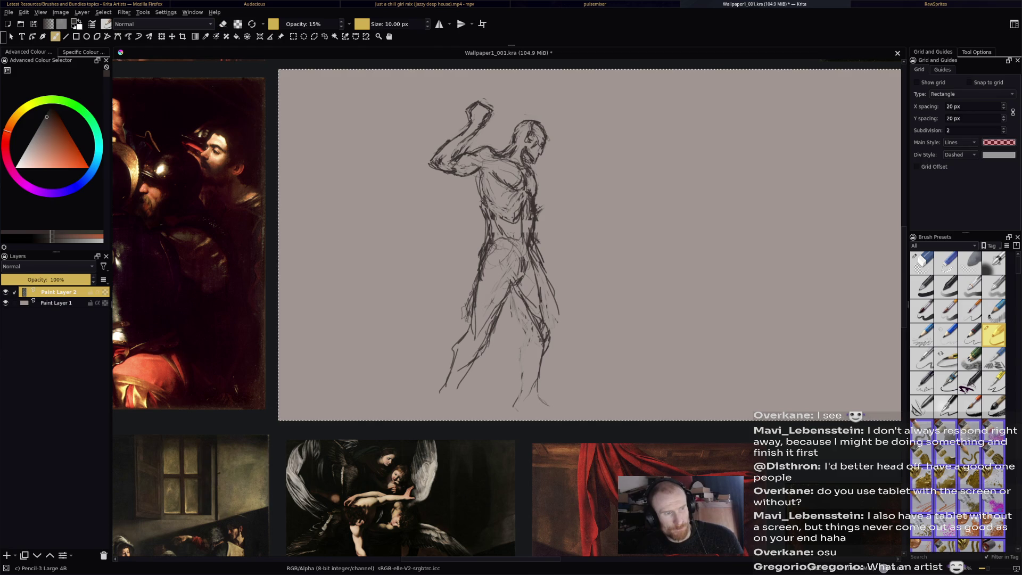
key("e")
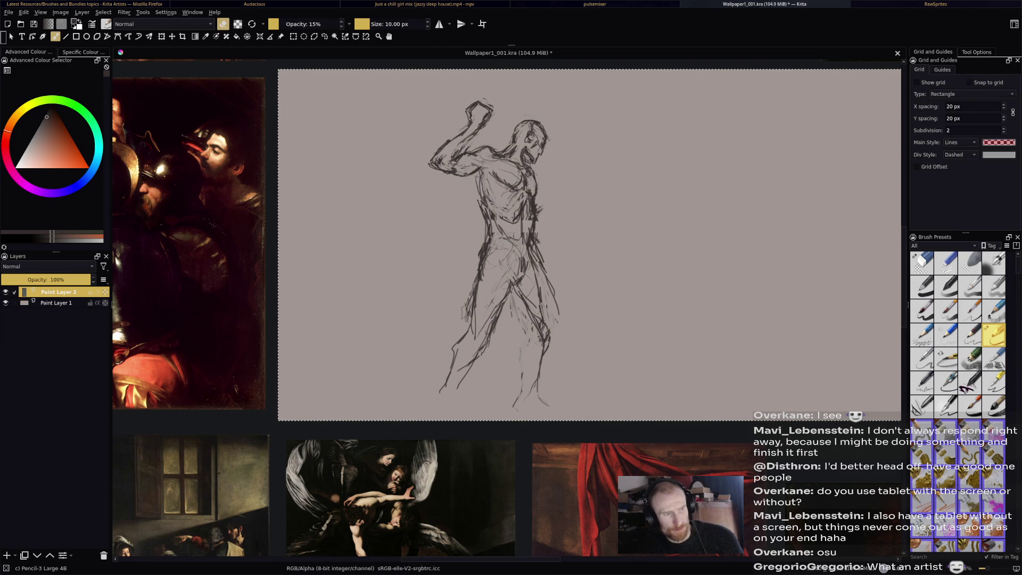
key("e")
Hatch the hip and right torso edge, lighten the right chest lines, and save with Ctrl+S.
left_click_drag(494, 243, 518, 257)
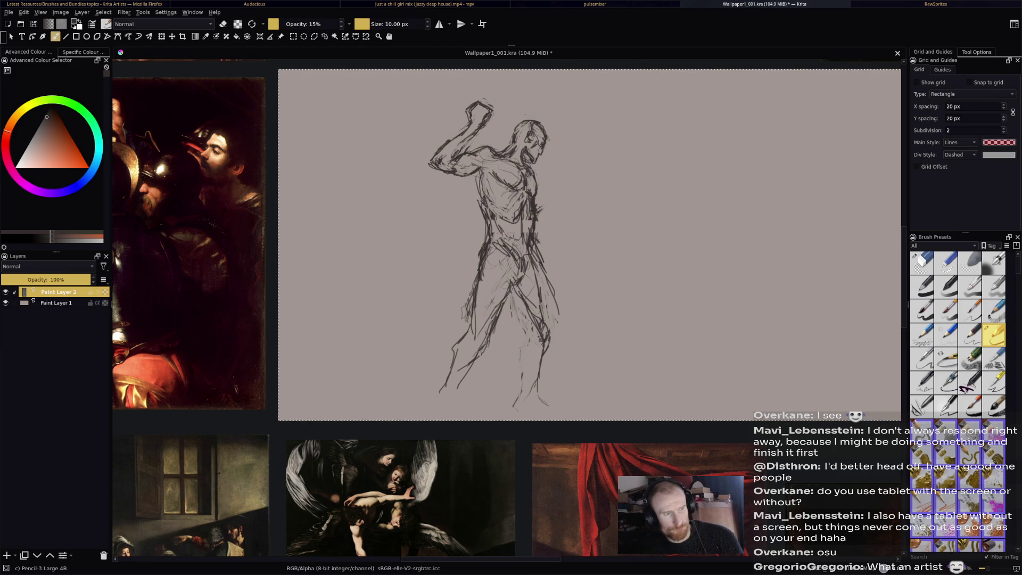
left_click_drag(540, 184, 539, 197)
mouse_move(539, 180)
left_mouse_down()
mouse_move(537, 200)
mouse_move(490, 184)
mouse_move(479, 202)
mouse_move(485, 237)
left_mouse_up()
key("e")
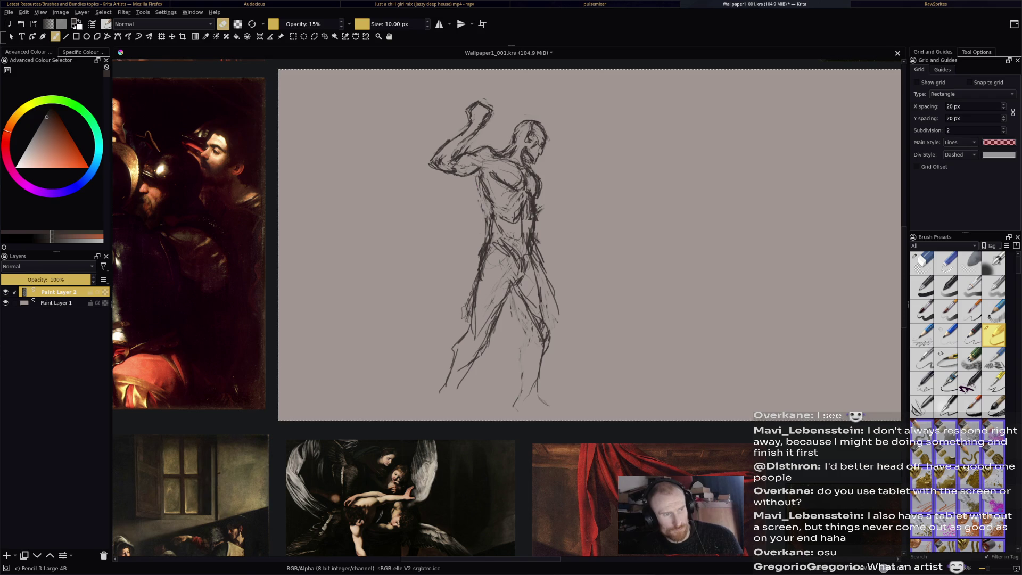
key("e")
key("e")
left_click_drag(543, 176, 535, 200)
key("ctrl+s")
left_click_drag(537, 183, 538, 204)
key("e")
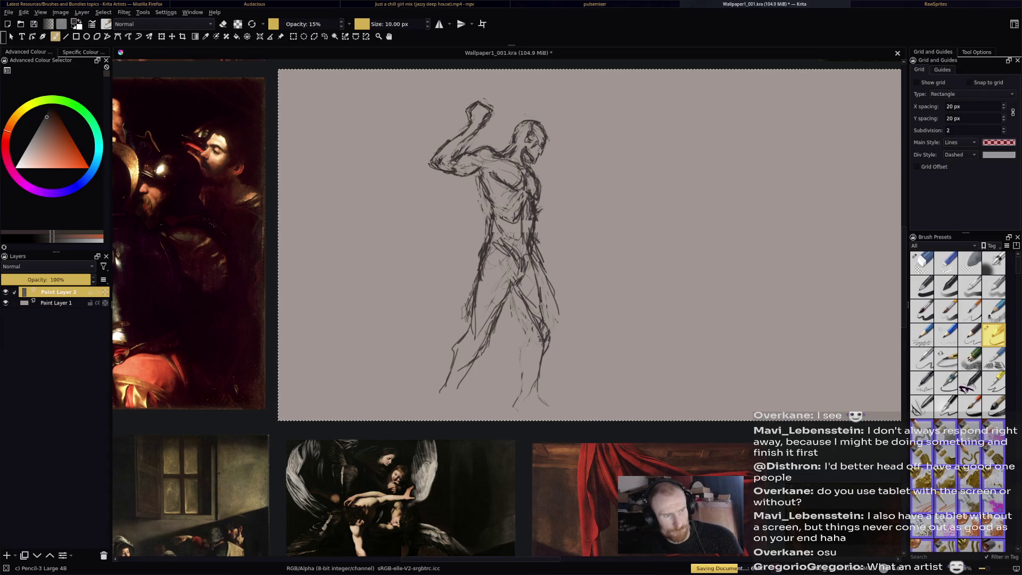
Darken the back of the head and lighten a few lines on the chest.
key("e")
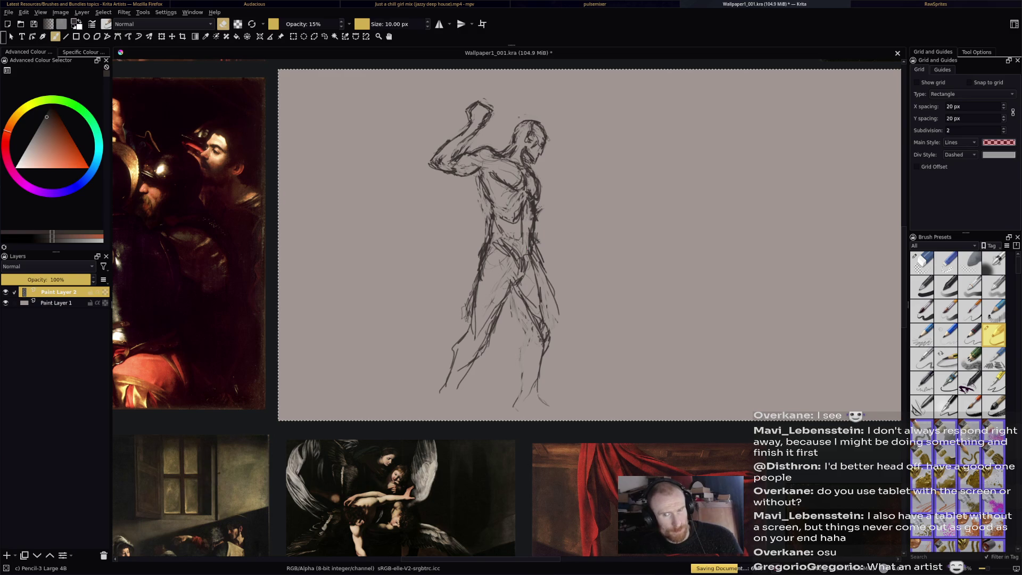
key("e")
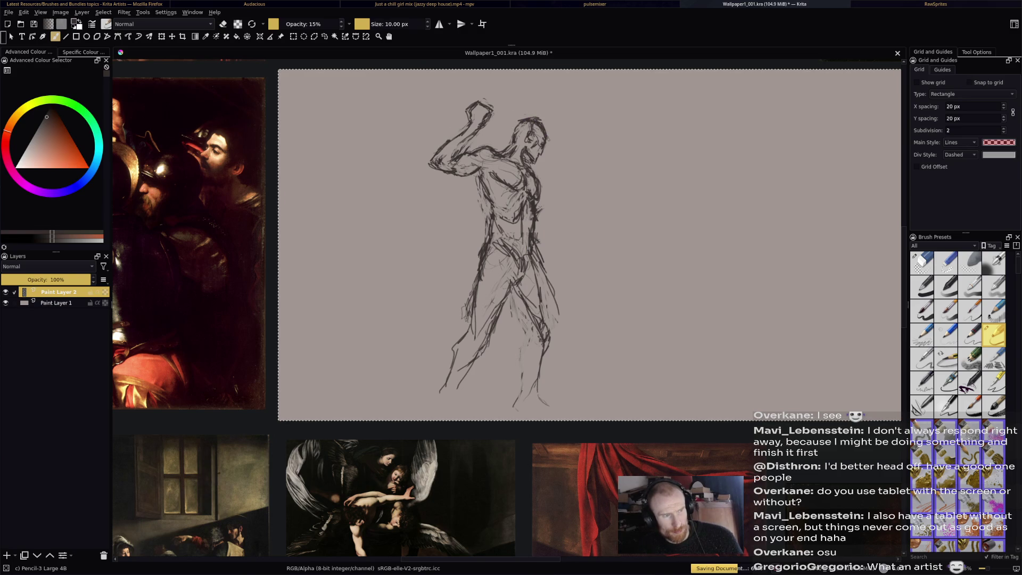
left_click_drag(514, 132, 518, 123)
key("e")
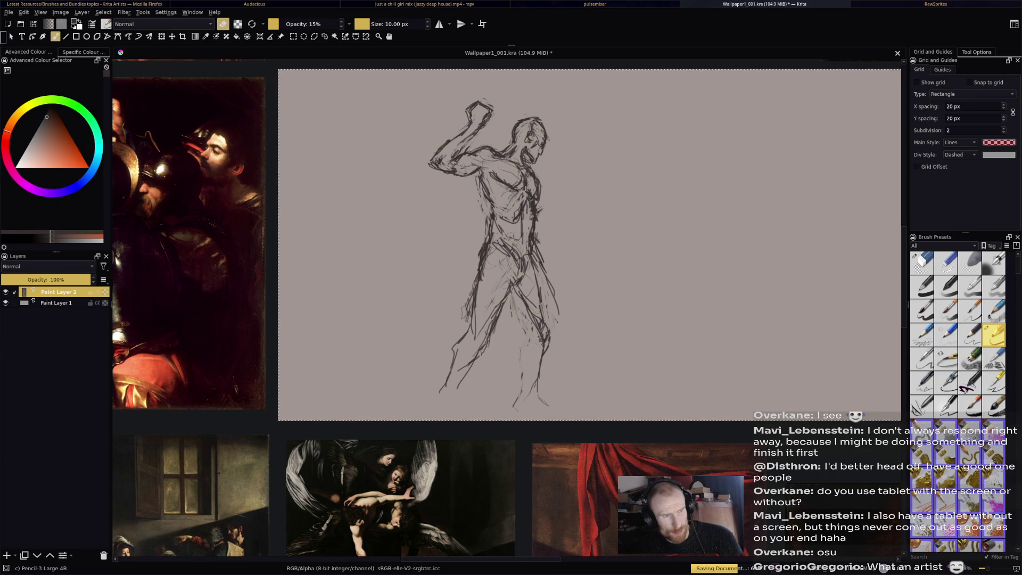
key("e")
key("e")
mouse_move(533, 208)
left_mouse_down()
mouse_move(528, 238)
mouse_move(537, 243)
left_mouse_up()
key("e")
key("e")
key("e")
key("e")
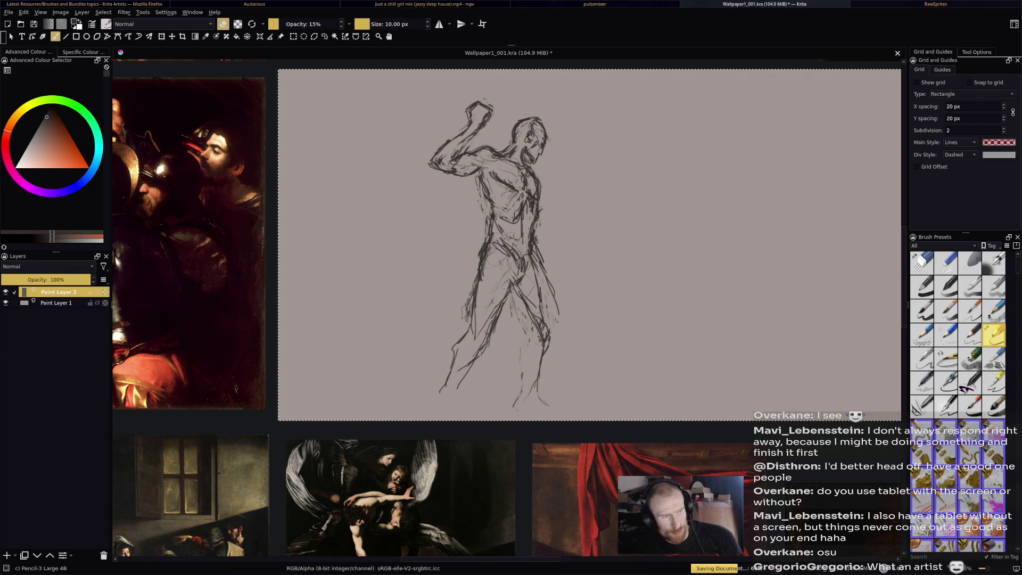
key("e")
Hatch shading on both sides of the chest, the hip and across the waist.
left_click_drag(523, 180, 522, 184)
left_click_drag(527, 185, 523, 190)
left_click_drag(494, 179, 485, 189)
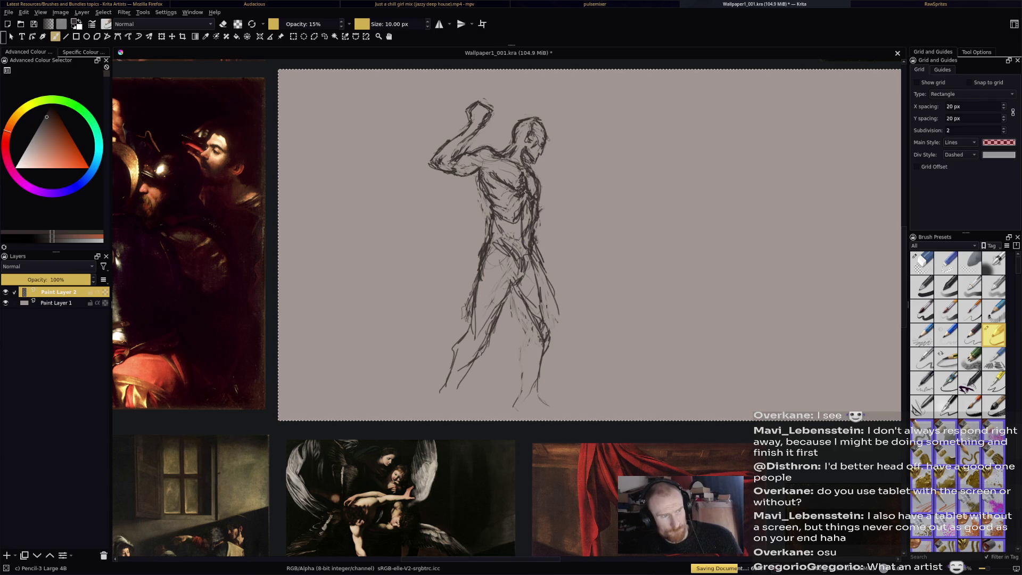
key("e")
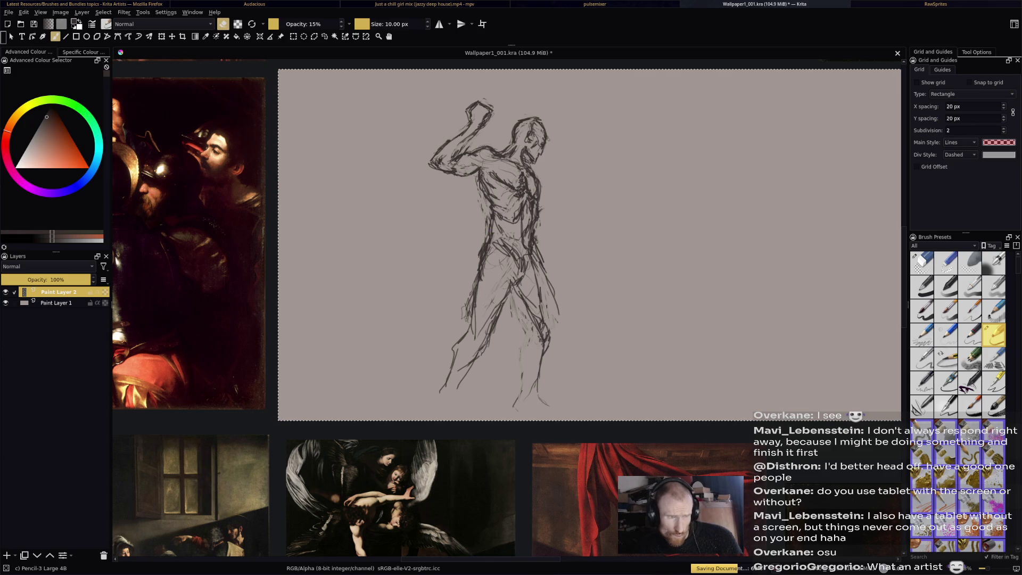
key("e")
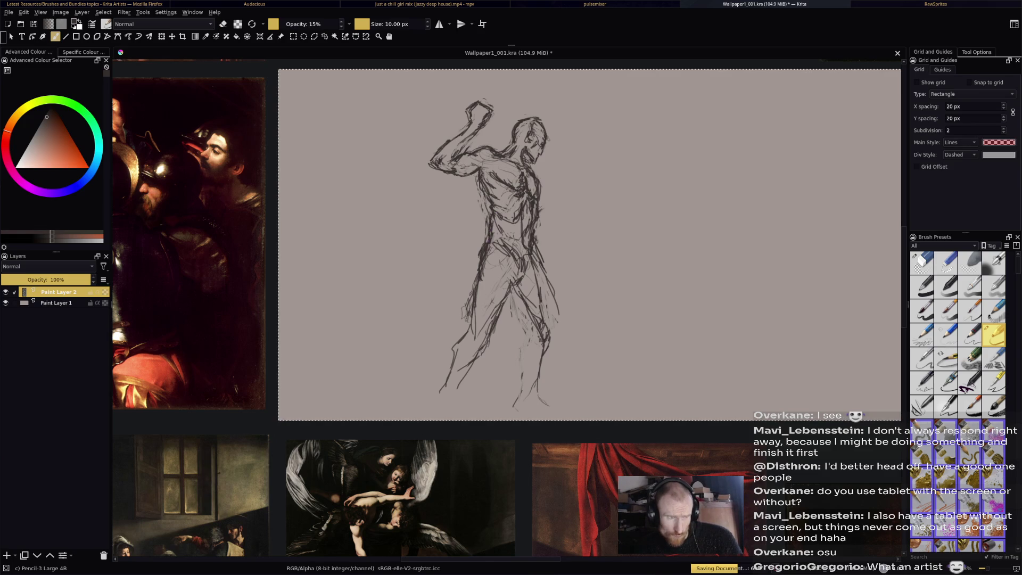
left_click_drag(493, 246, 507, 238)
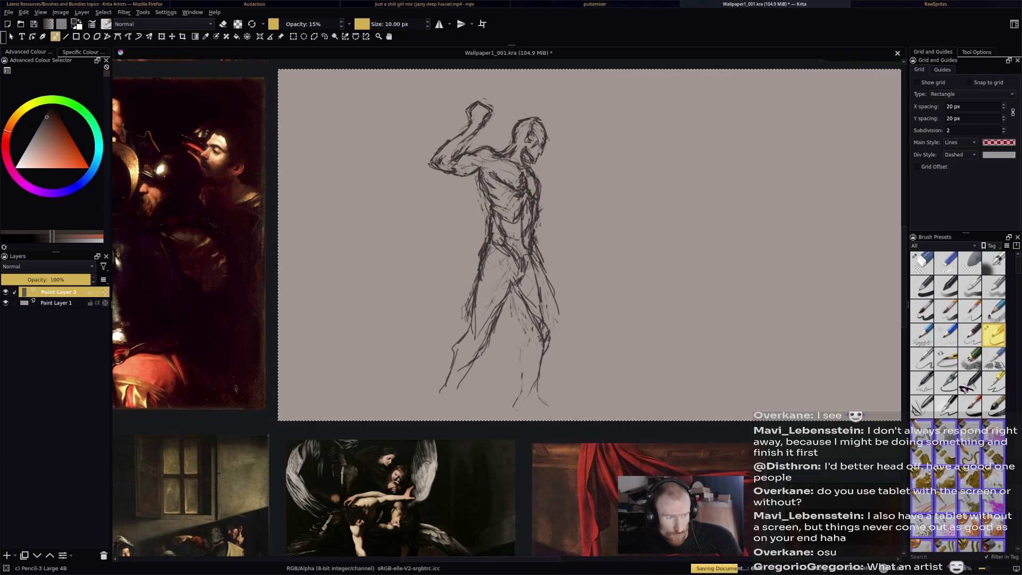
mouse_move(516, 222)
left_mouse_down()
mouse_move(508, 252)
mouse_move(520, 238)
mouse_move(491, 274)
mouse_move(504, 280)
left_mouse_up()
Hatch the hip and right side, then sketch a trial fist on the forward arm and undo it.
mouse_move(506, 251)
left_mouse_down()
mouse_move(493, 267)
mouse_move(504, 280)
mouse_move(527, 273)
left_mouse_up()
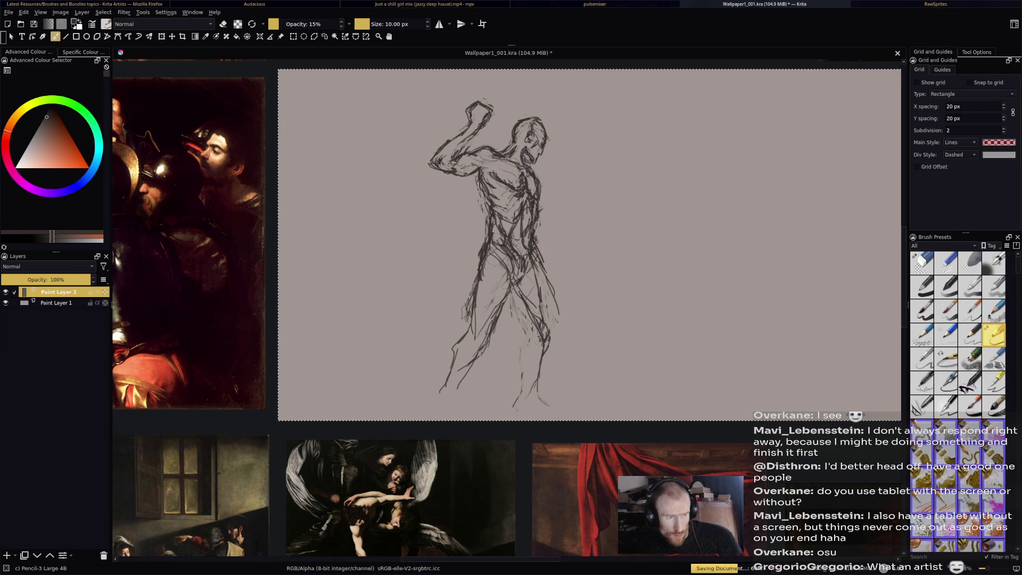
left_click_drag(539, 233, 534, 254)
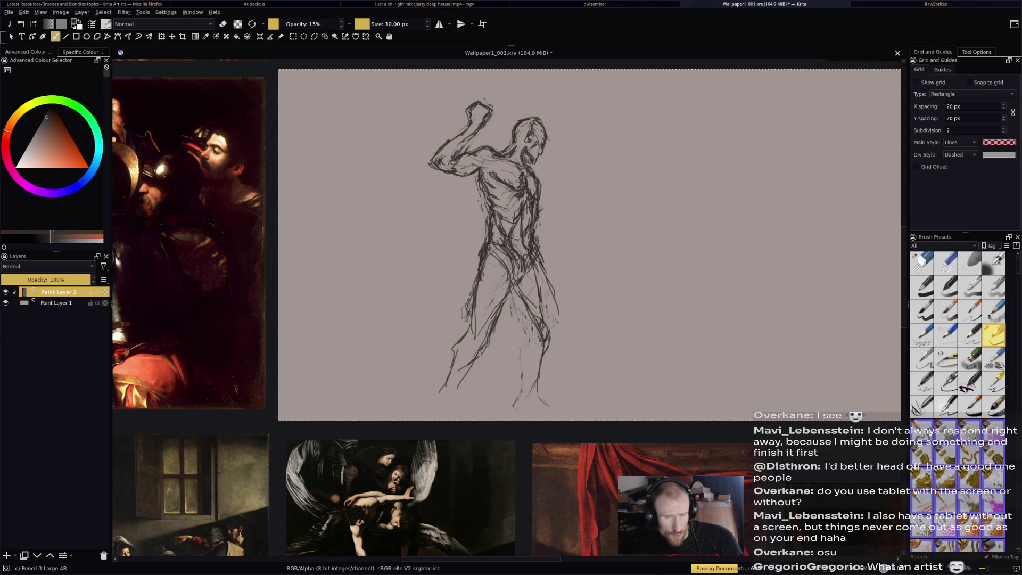
mouse_move(540, 236)
left_mouse_down()
mouse_move(570, 216)
mouse_move(558, 207)
left_mouse_up()
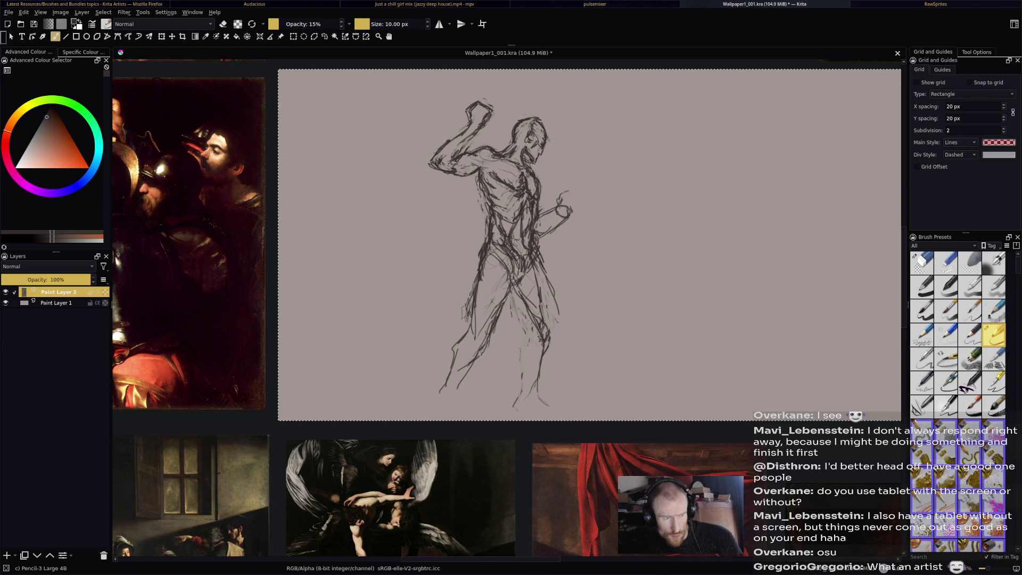
left_click_drag(568, 190, 578, 203)
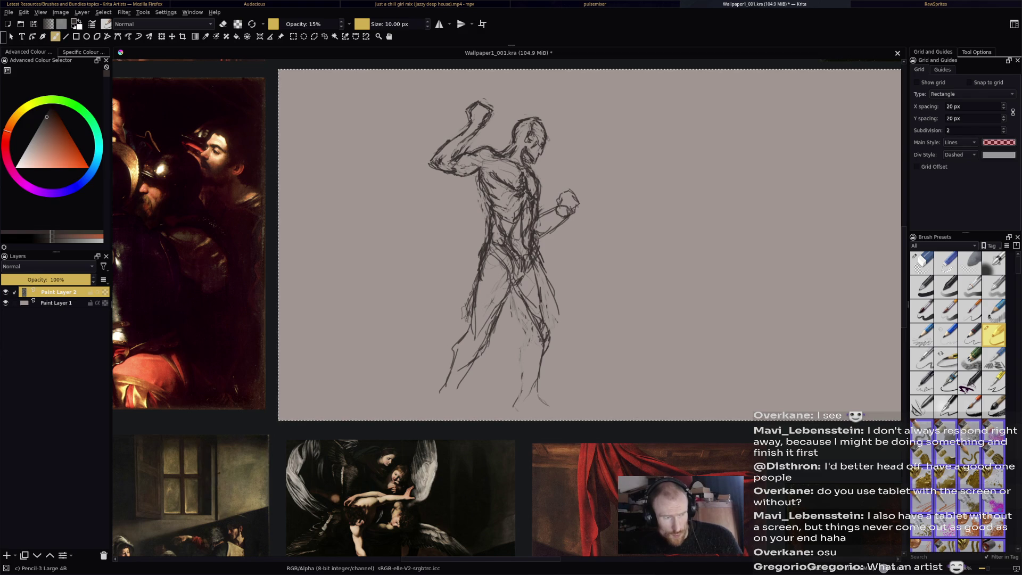
key("e")
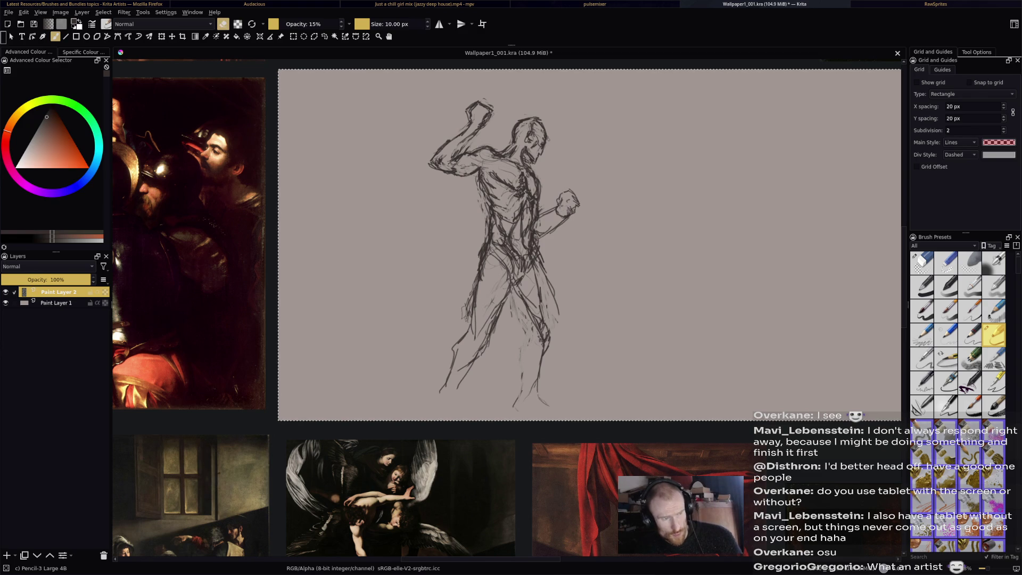
key("e")
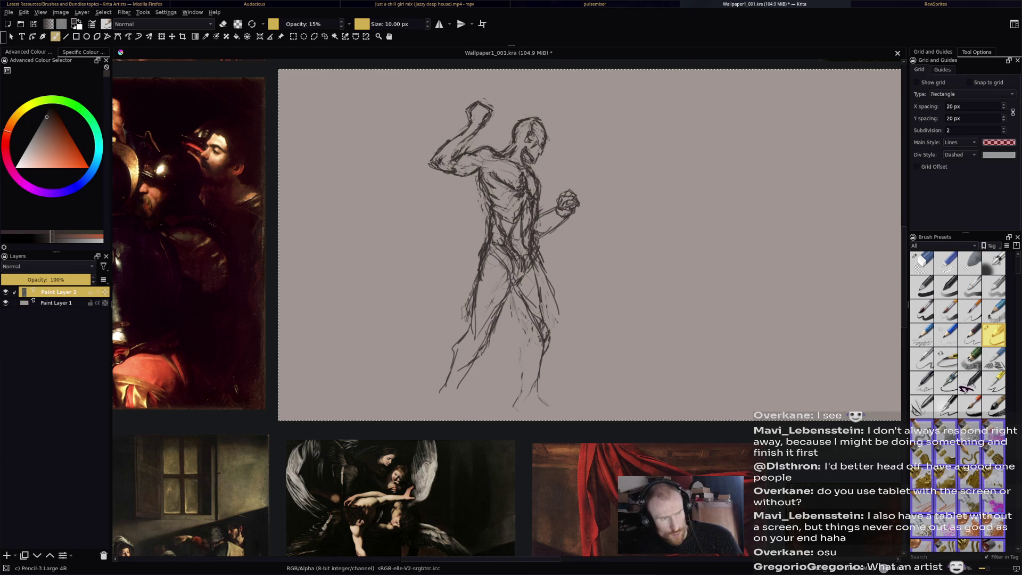
left_click_drag(552, 228, 563, 218)
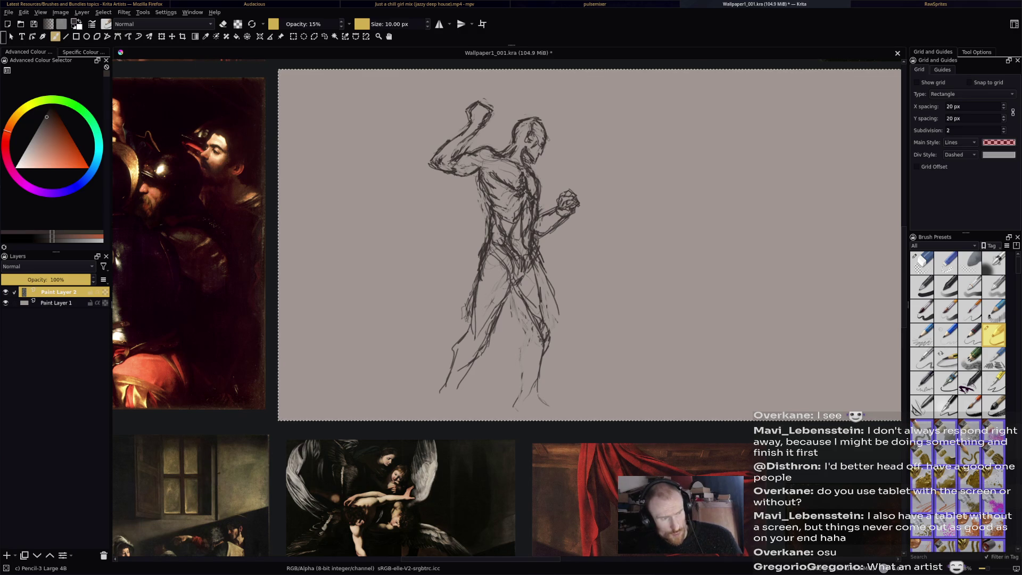
key("ctrl+z")
key("ctrl+z")
key("ctrl+z")
key("ctrl+z")
key("ctrl+z")
key("ctrl+z")
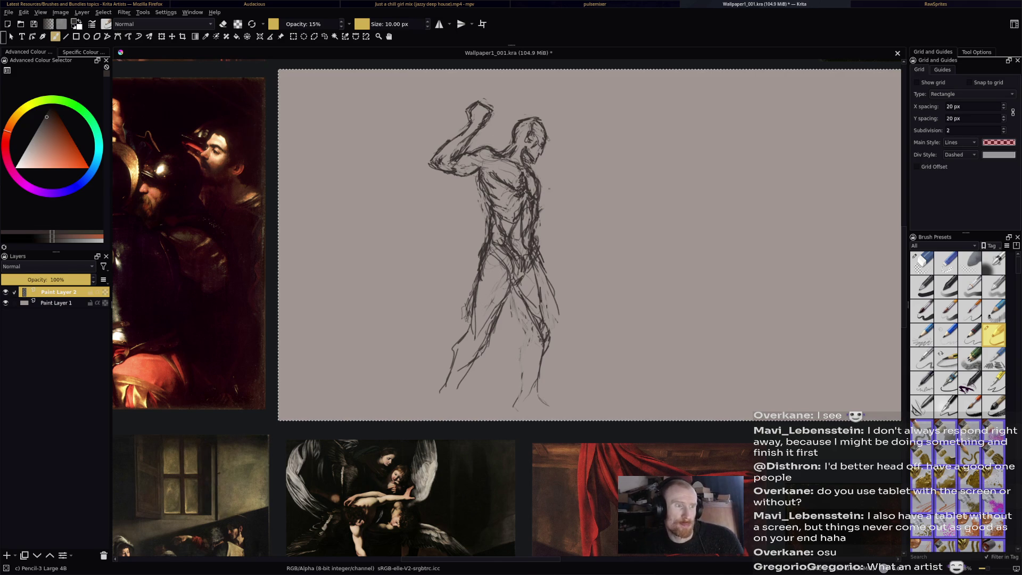
Draw the long spear shaft diagonally from the raised fist past the shoulder to the right.
left_click_drag(486, 121, 498, 116)
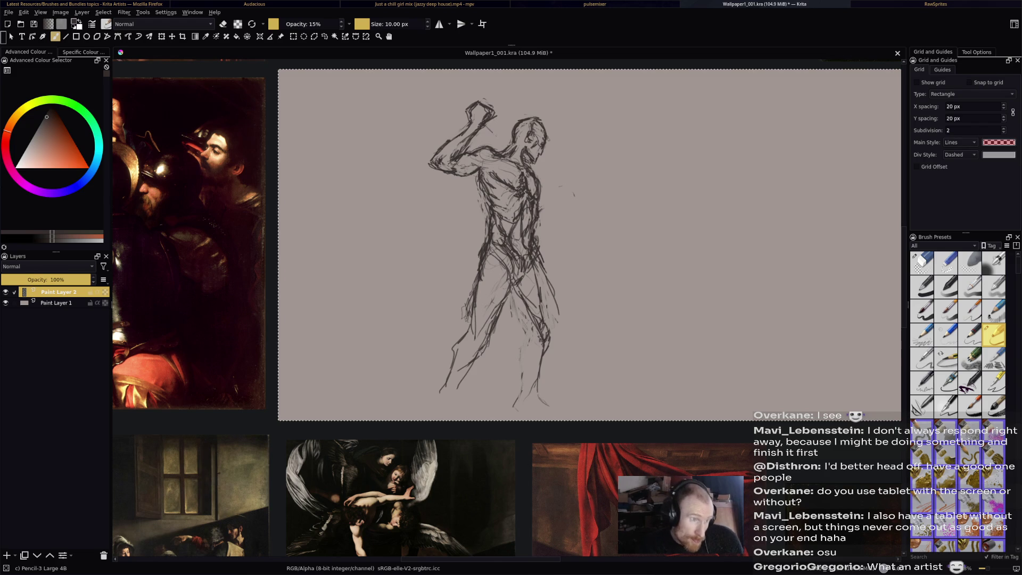
left_click_drag(486, 120, 567, 201)
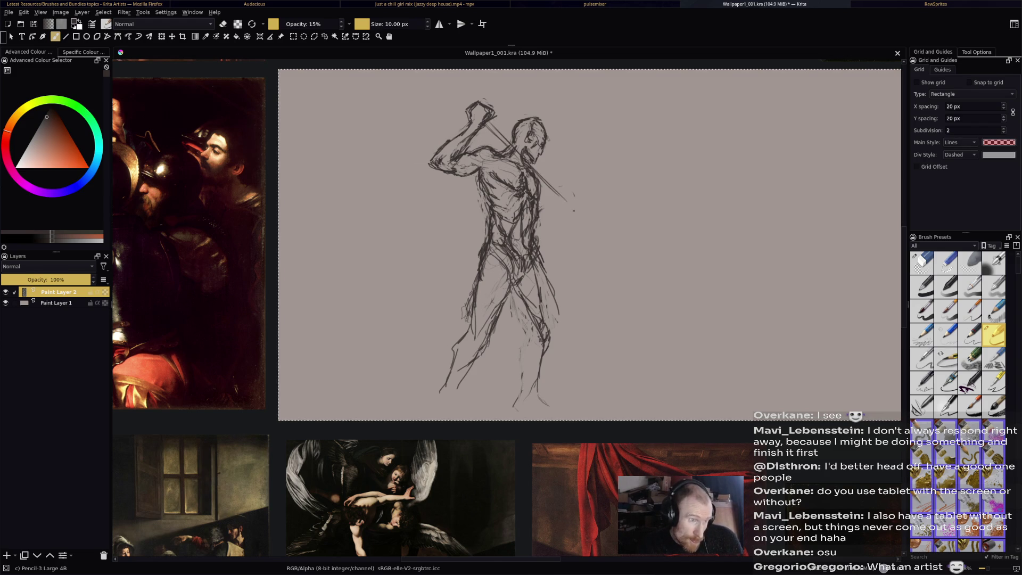
left_click_drag(492, 120, 579, 207)
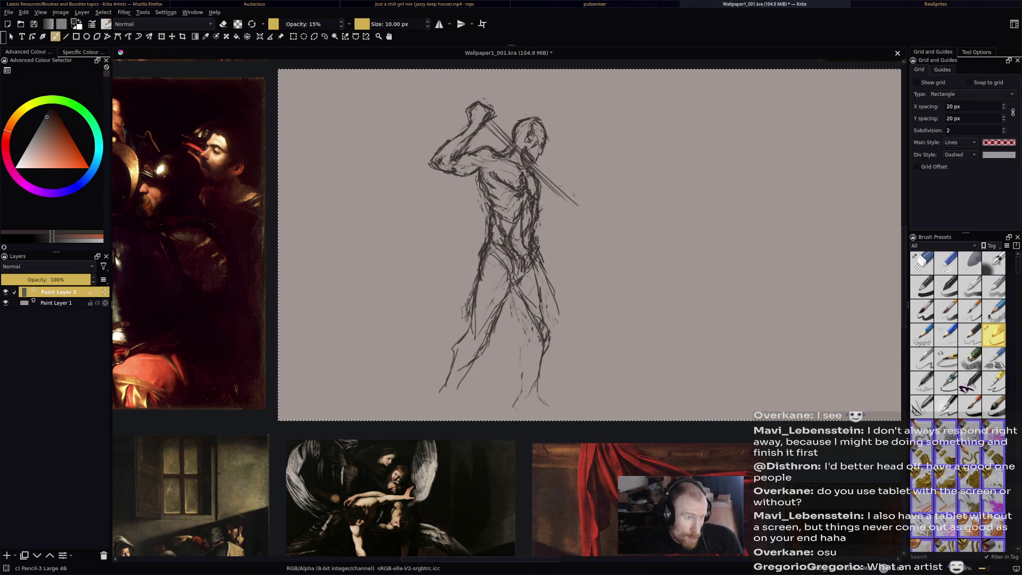
left_click_drag(548, 184, 625, 250)
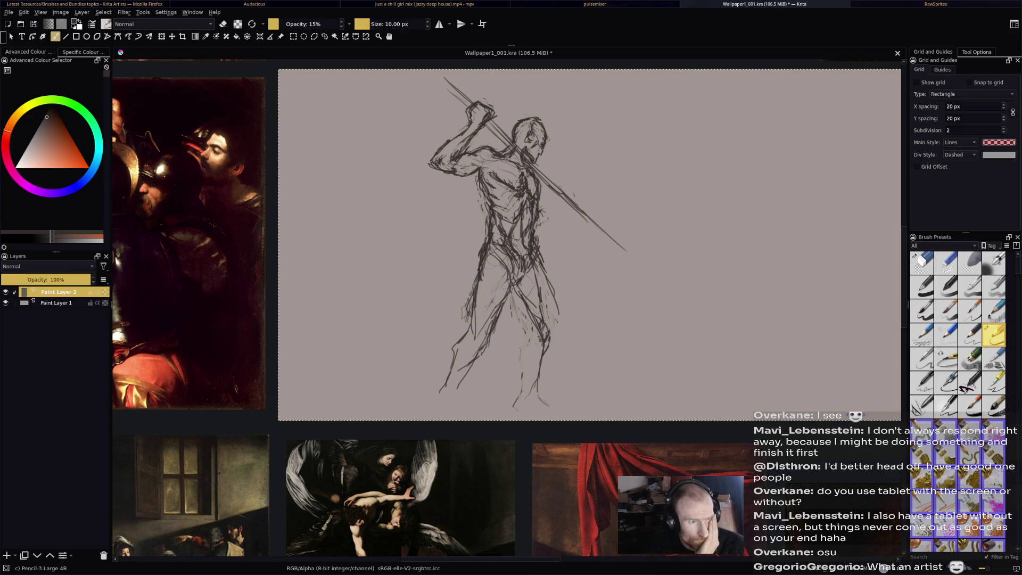
Sketch the forward arm and the hand gripping the spear, then box-select the figure.
mouse_move(538, 224)
left_mouse_down()
mouse_move(575, 209)
mouse_move(547, 240)
mouse_move(582, 218)
left_mouse_up()
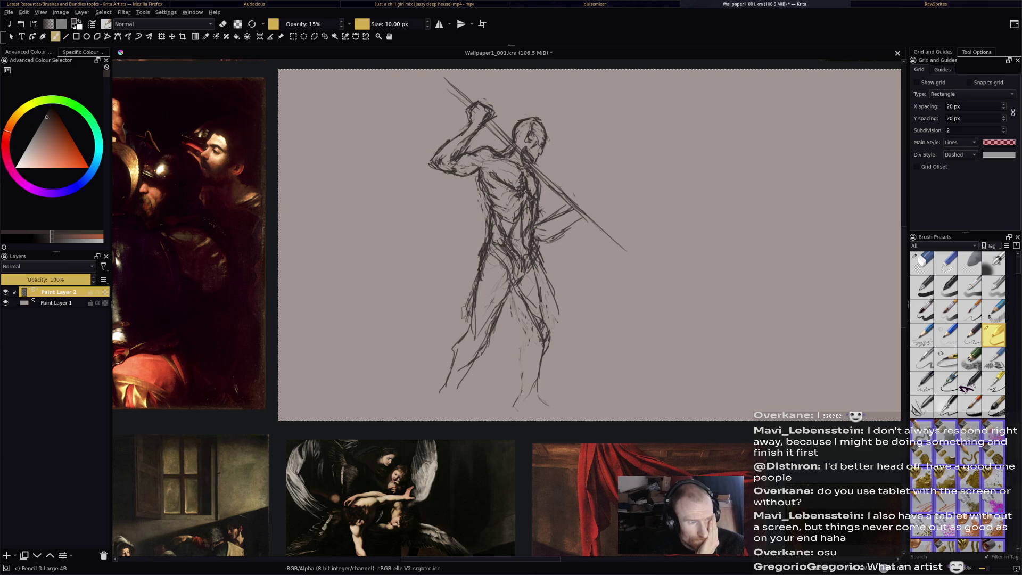
mouse_move(546, 235)
left_mouse_down()
mouse_move(535, 237)
mouse_move(584, 215)
mouse_move(572, 225)
left_mouse_up()
key("e")
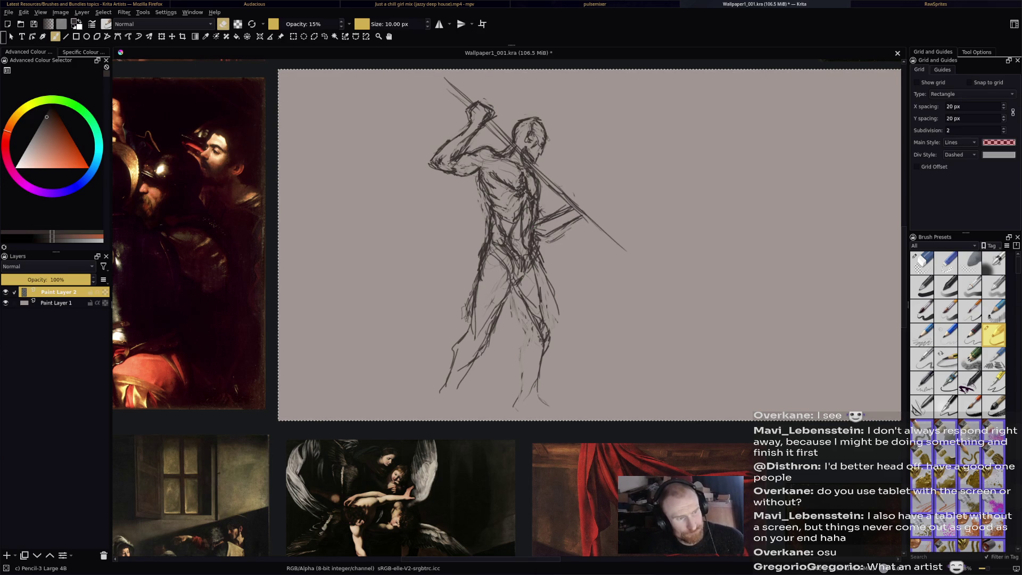
key("e")
mouse_move(575, 200)
left_mouse_down()
mouse_move(592, 210)
mouse_move(581, 218)
mouse_move(593, 210)
left_mouse_up()
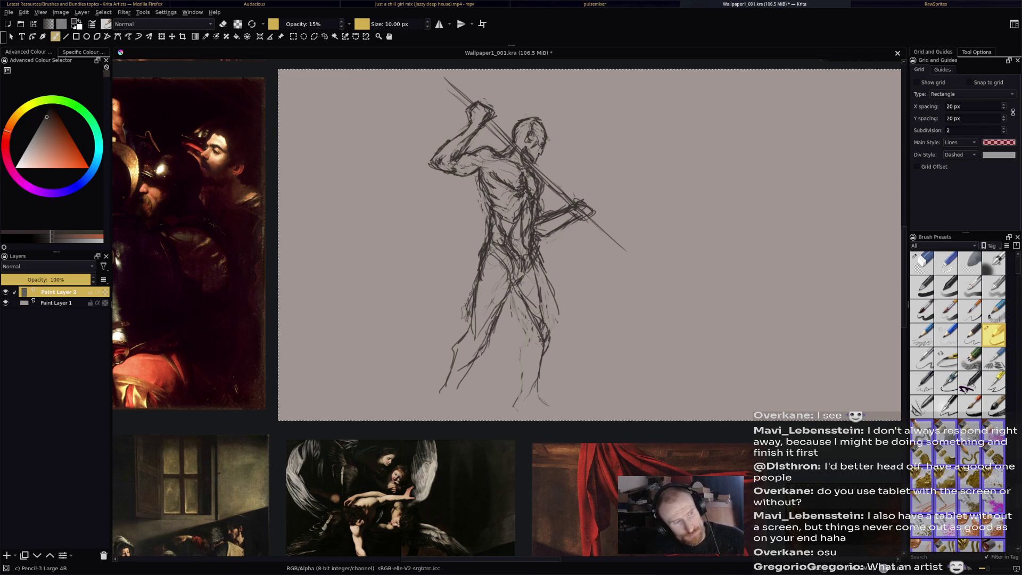
key("ctrl+r")
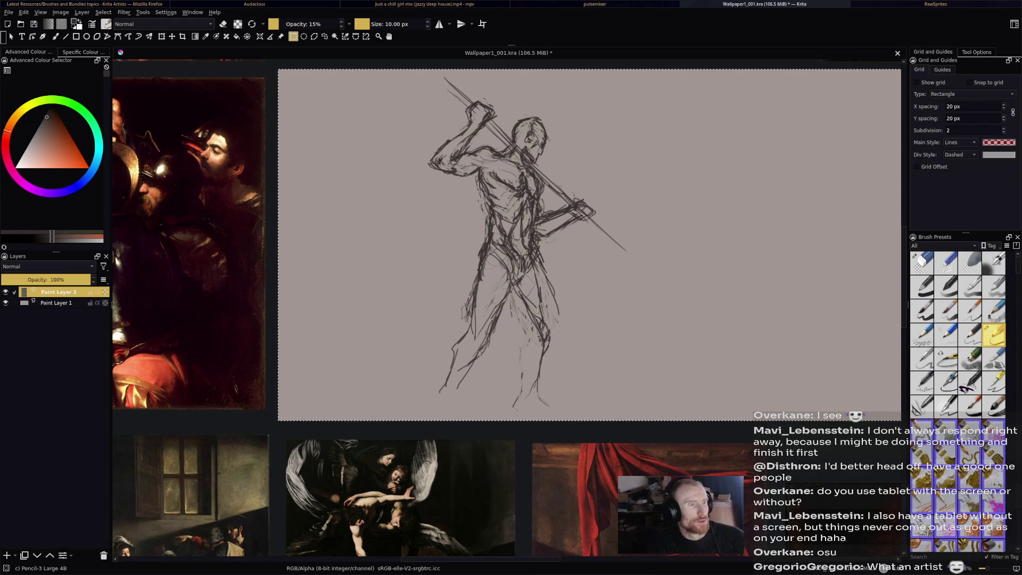
mouse_move(397, 70)
left_mouse_down()
mouse_move(578, 410)
mouse_move(620, 445)
left_mouse_up()
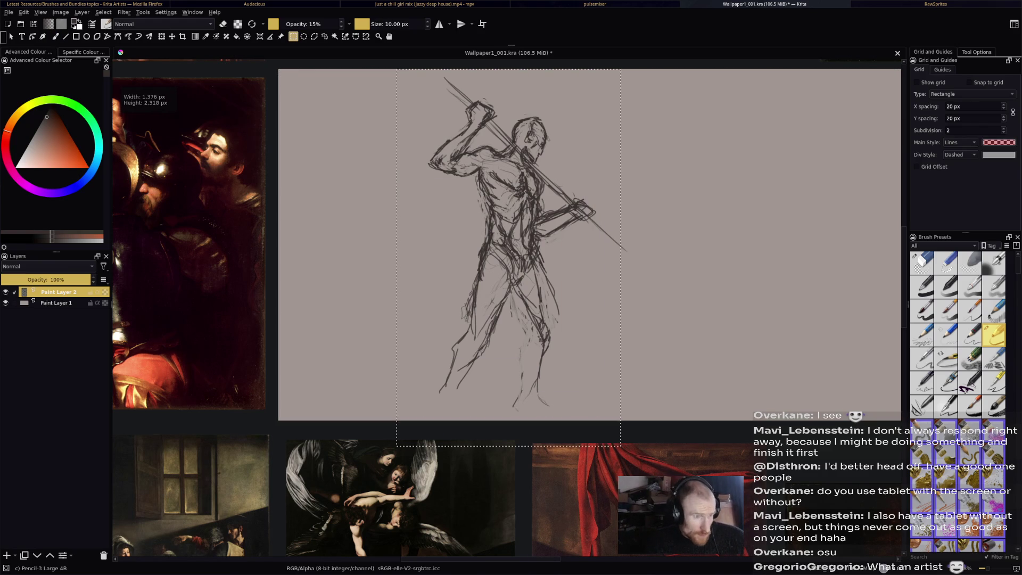
Rotate the selected figure slightly clockwise and apply the transform.
key("ctrl+t")
left_click_drag(665, 107, 672, 113)
key("b")
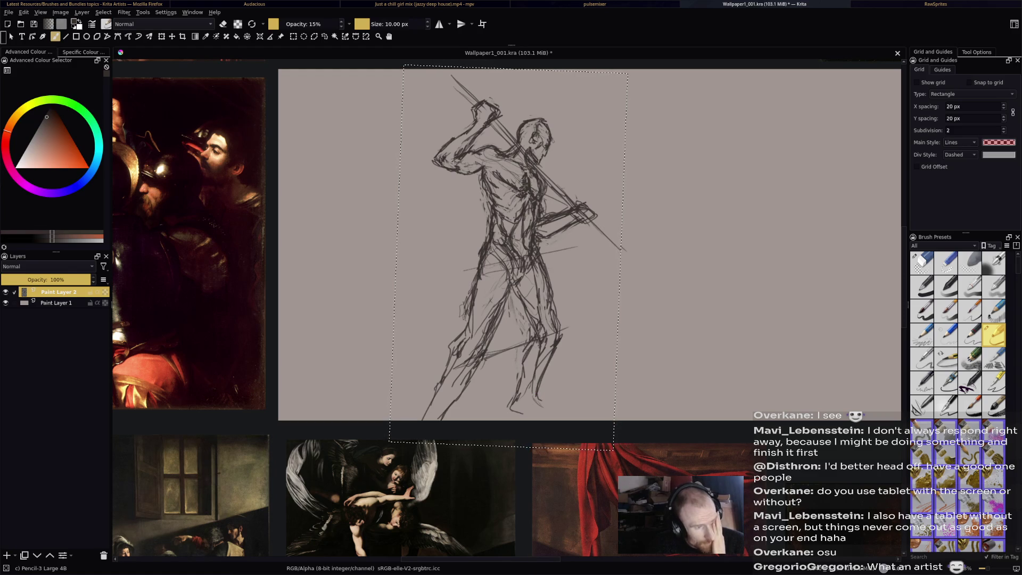
left_click(162, 36)
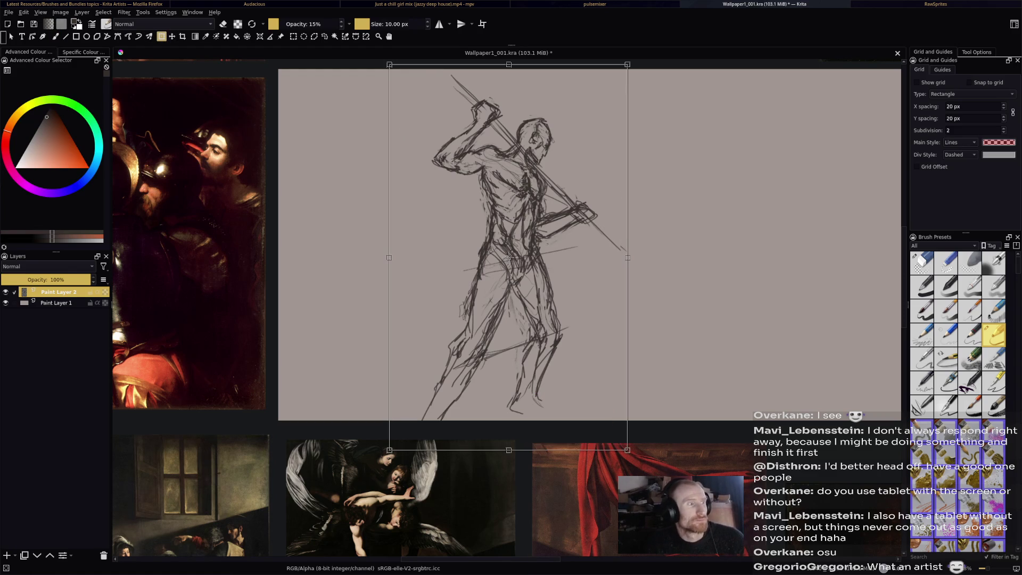
Scale the sketch down slightly, then start erasing stray marks on the lower legs.
left_click_drag(627, 450, 620, 440)
key("b")
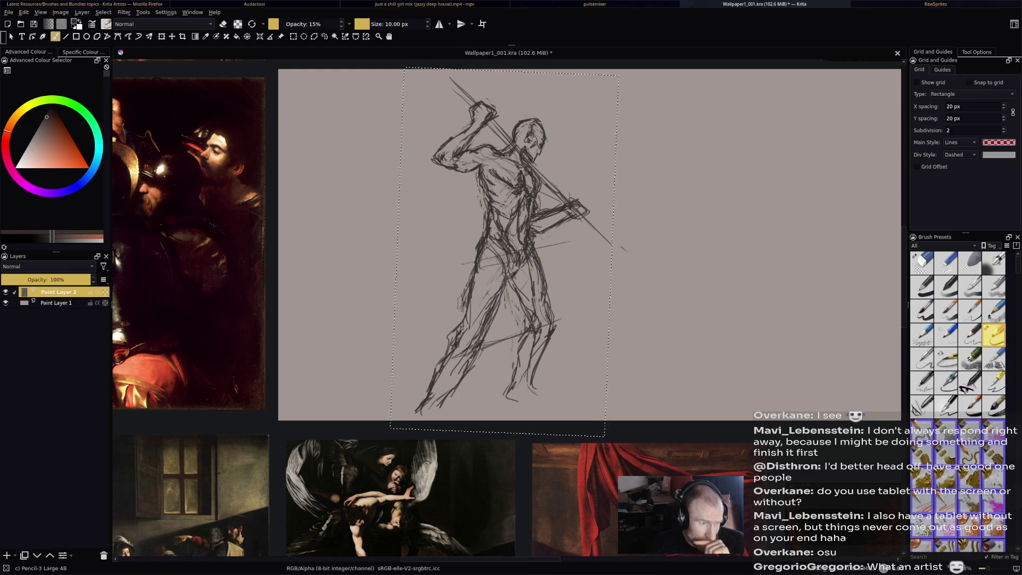
key("e")
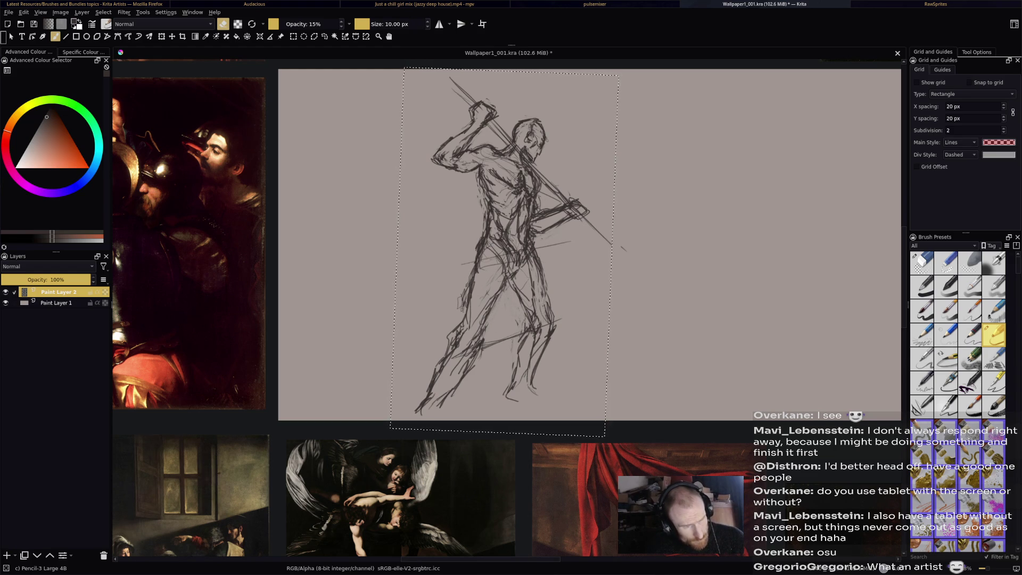
key("e")
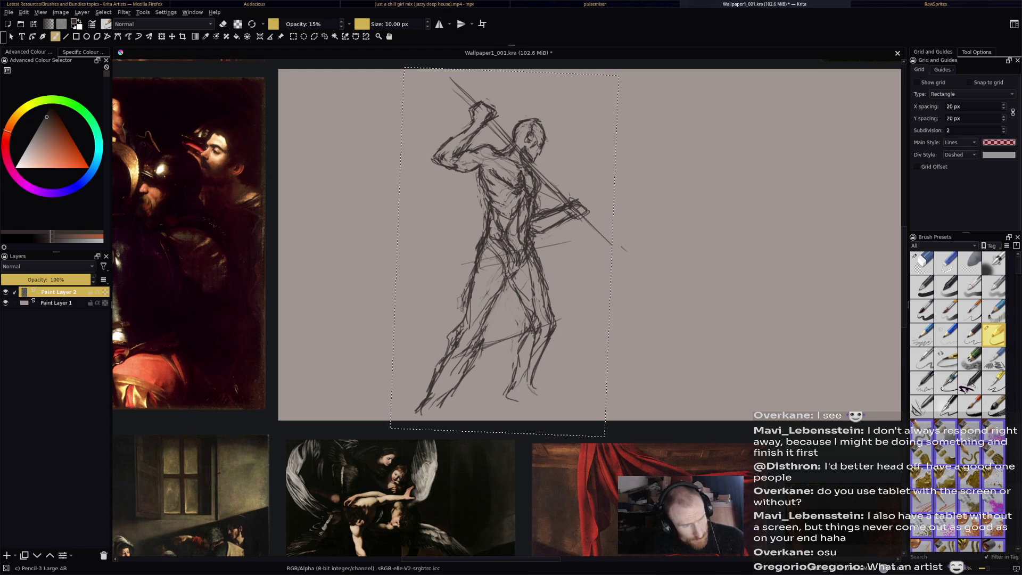
key("e")
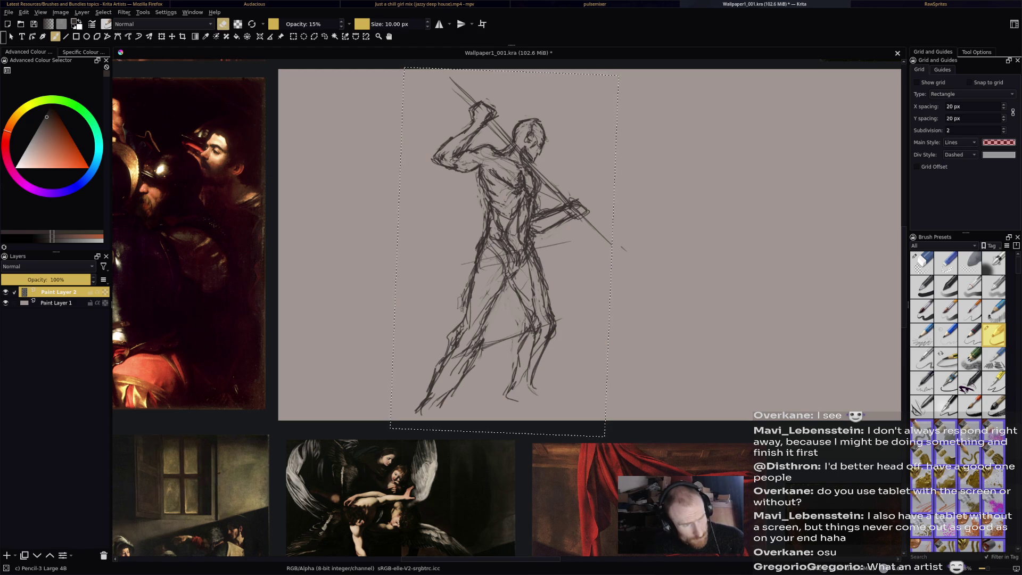
key("e")
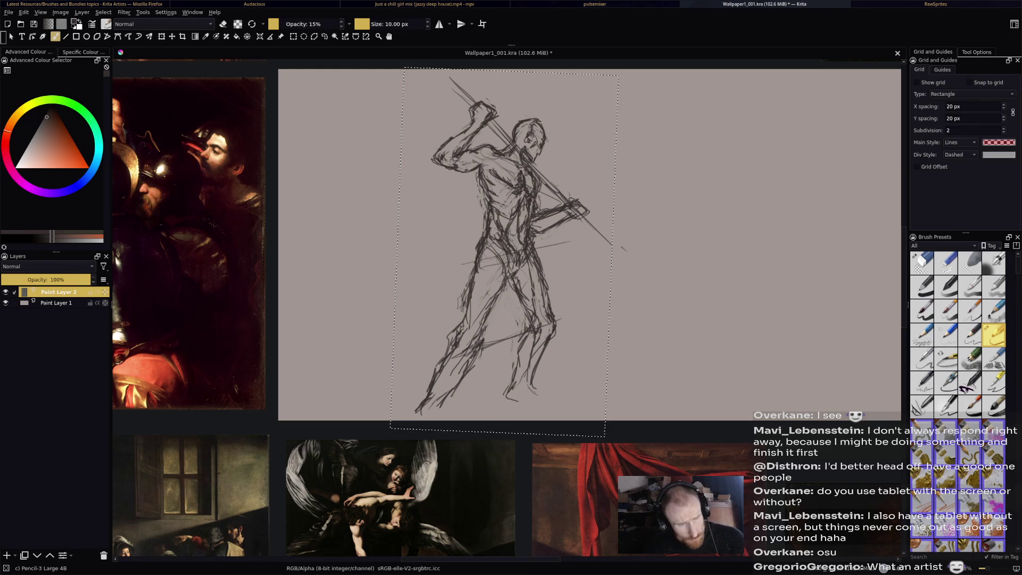
key("e")
key("e")
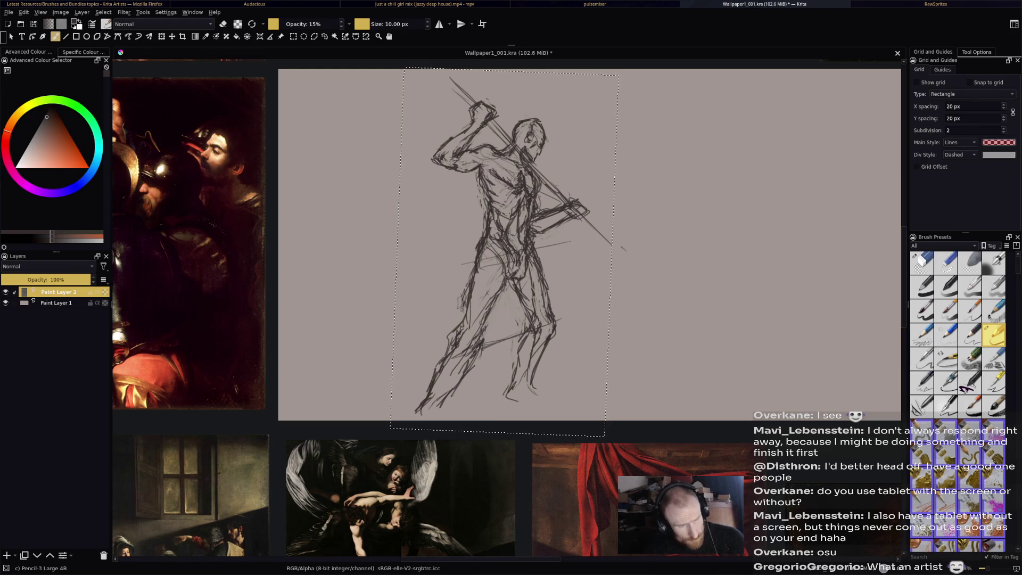
key("e")
key("e")
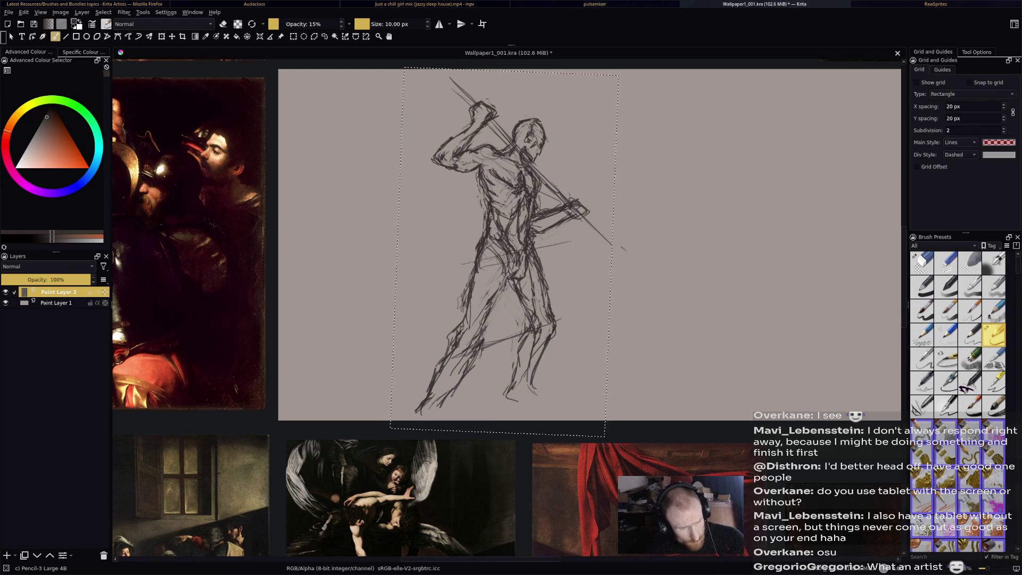
Keep alternating eraser and pencil to tidy the feet and redraw cleaner leg lines.
key("e")
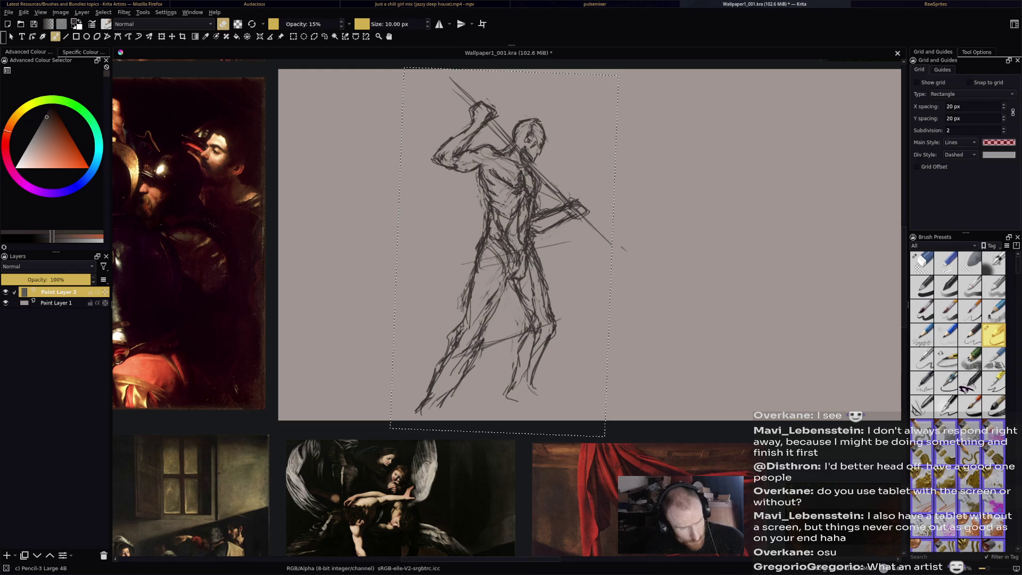
key("e")
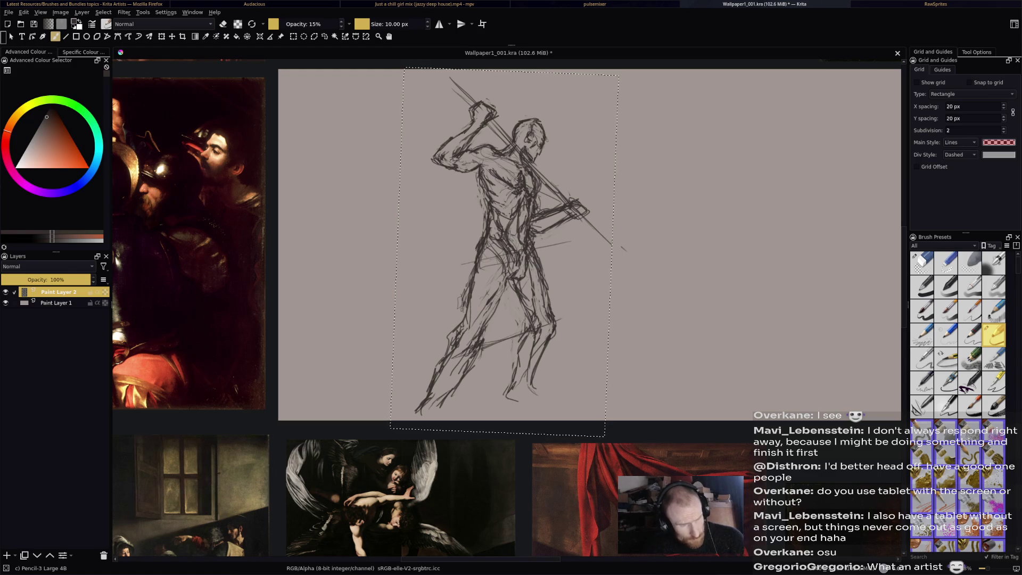
key("e")
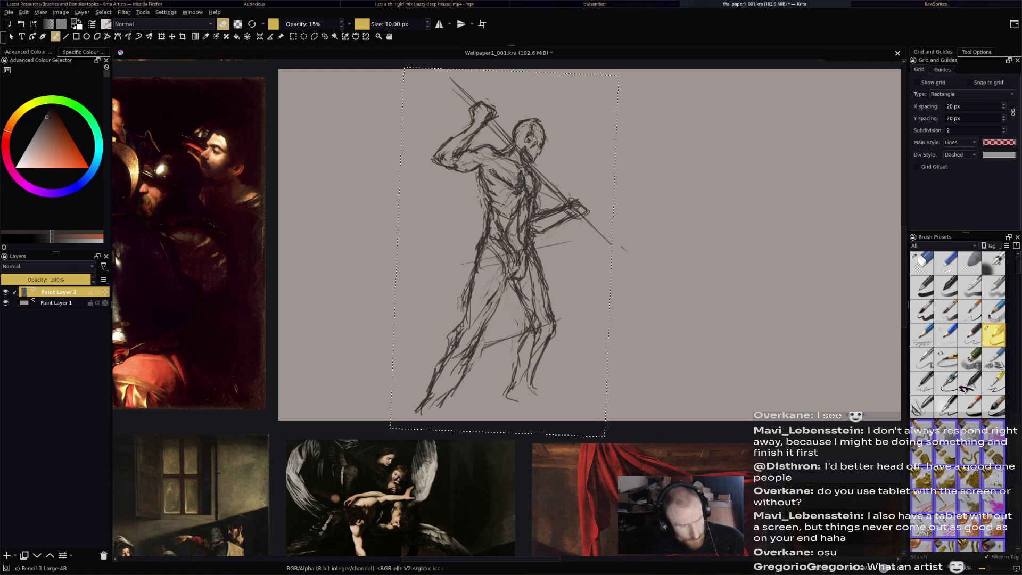
key("e")
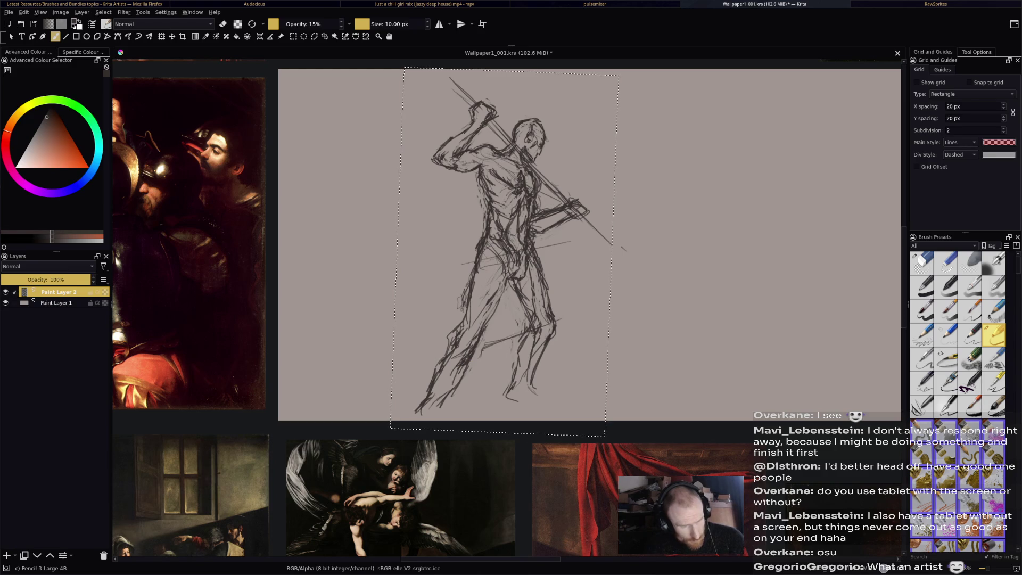
key("e")
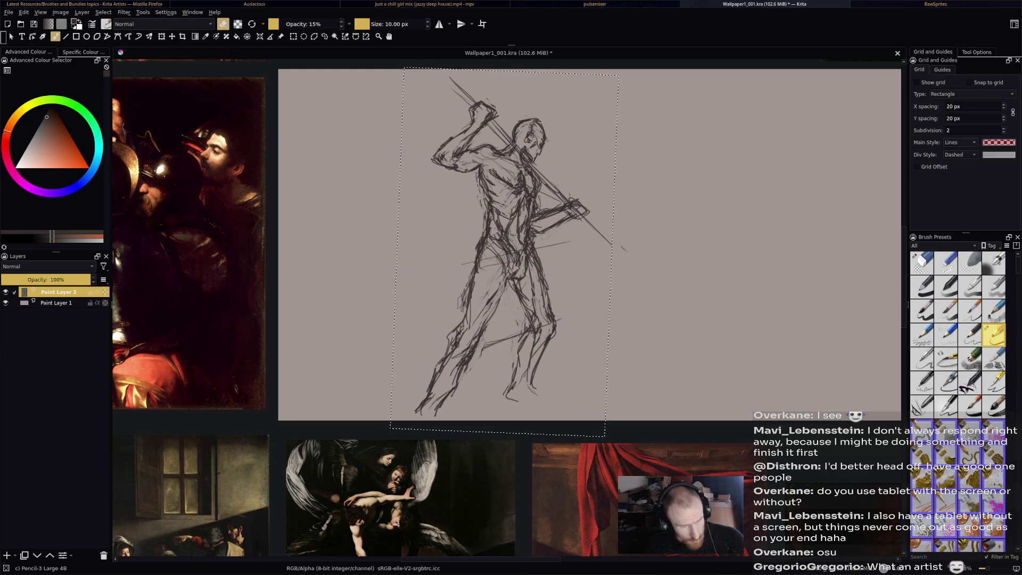
key("e")
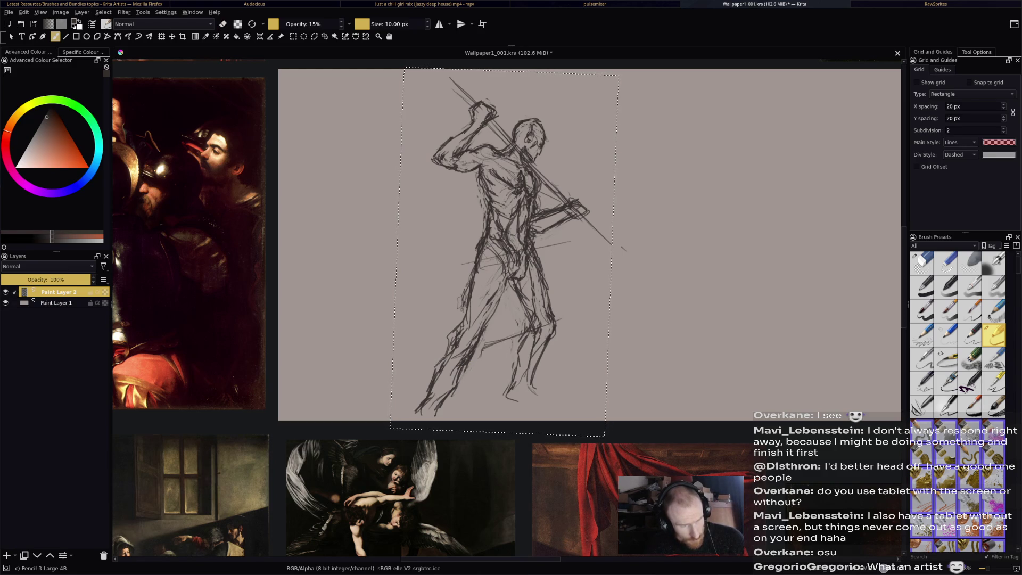
key("e")
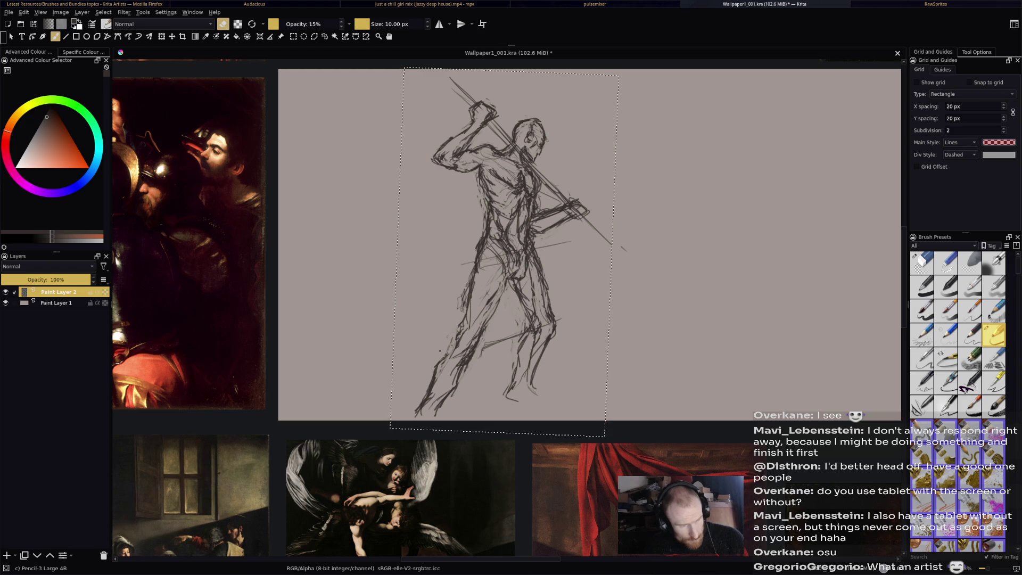
key("e")
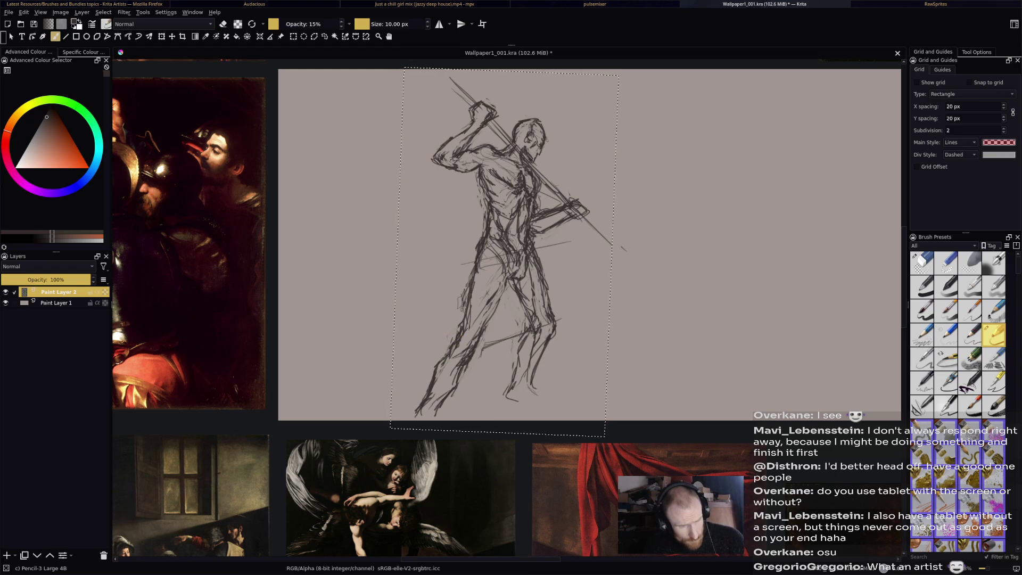
key("e")
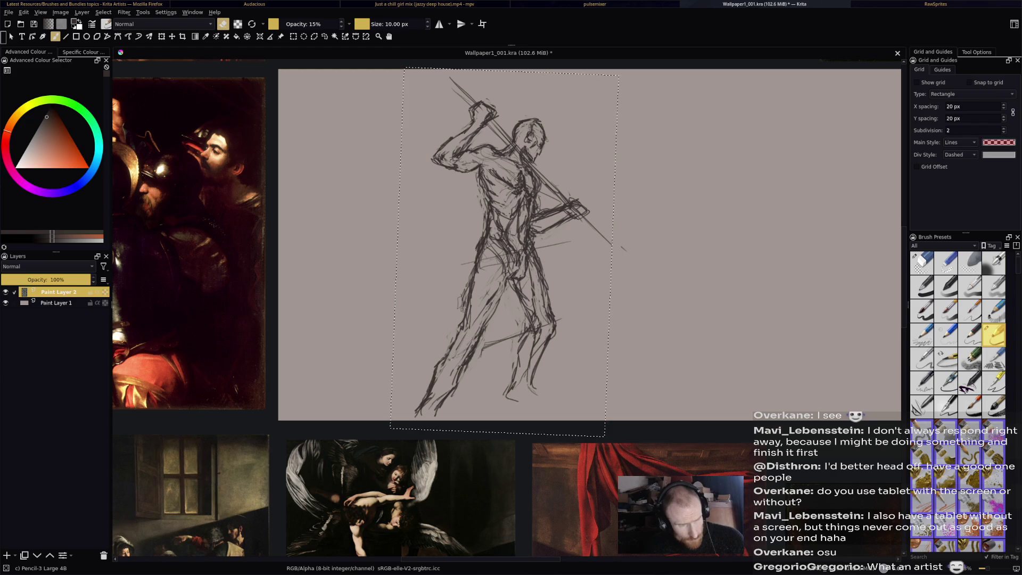
key("e")
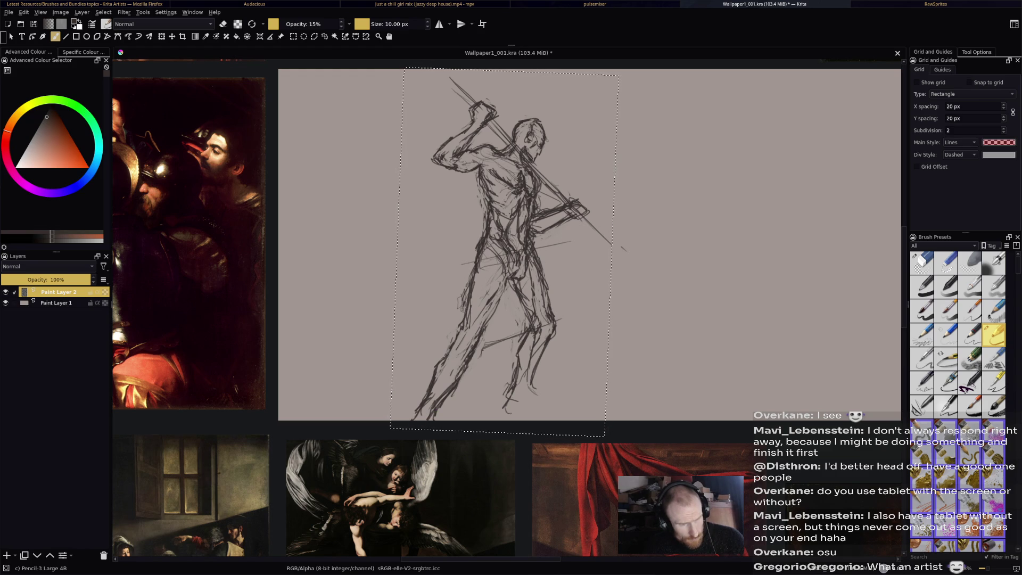
Stroke in the feet, firm up the leg contours with light erasing, and save with Ctrl+S.
left_click_drag(512, 410, 555, 419)
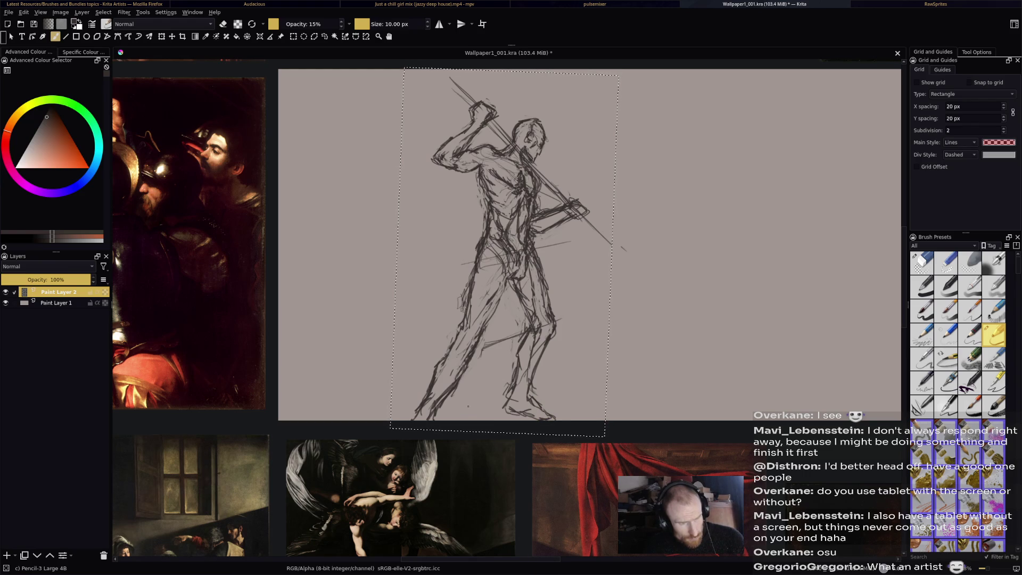
key("e")
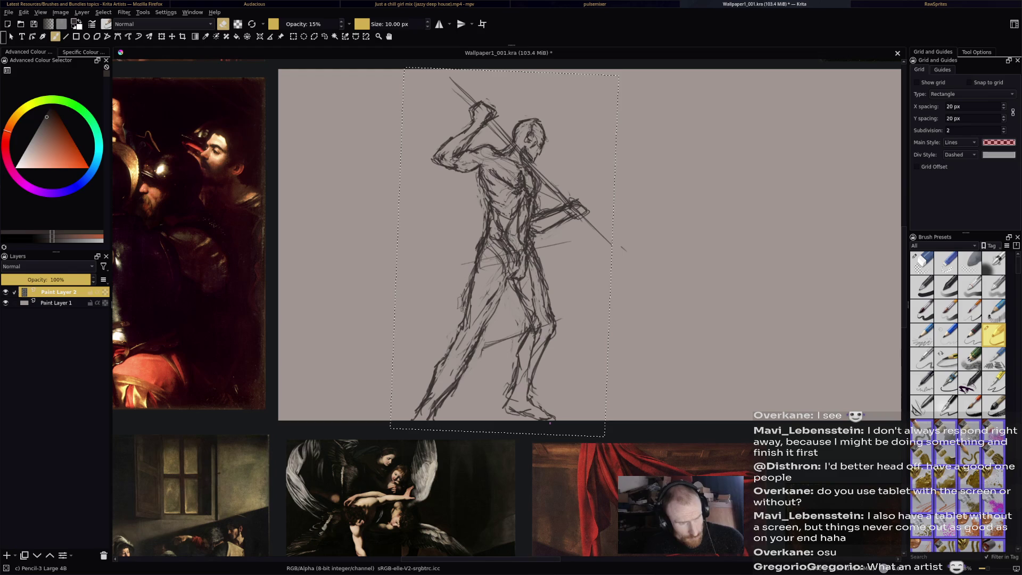
key("e")
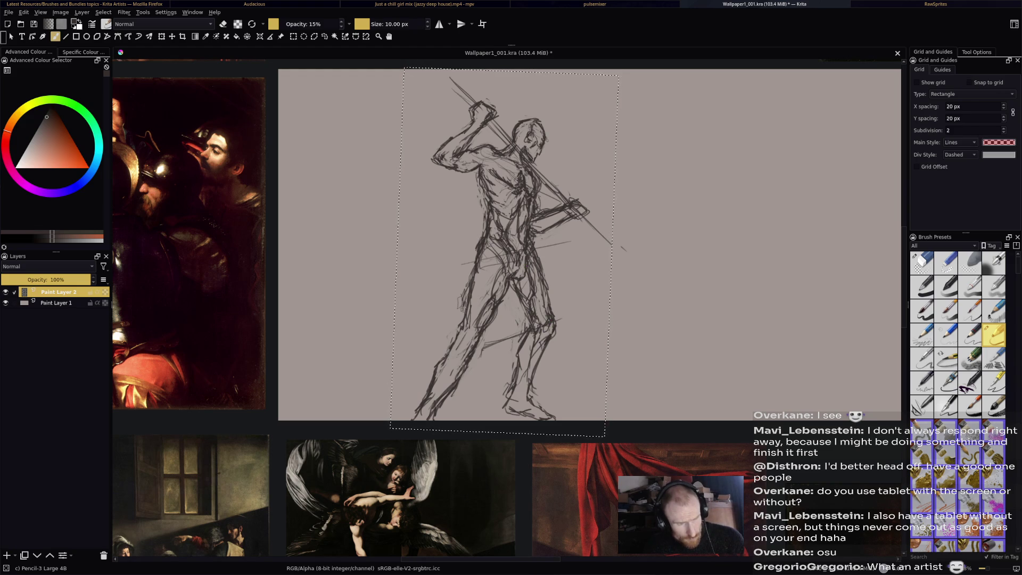
key("e")
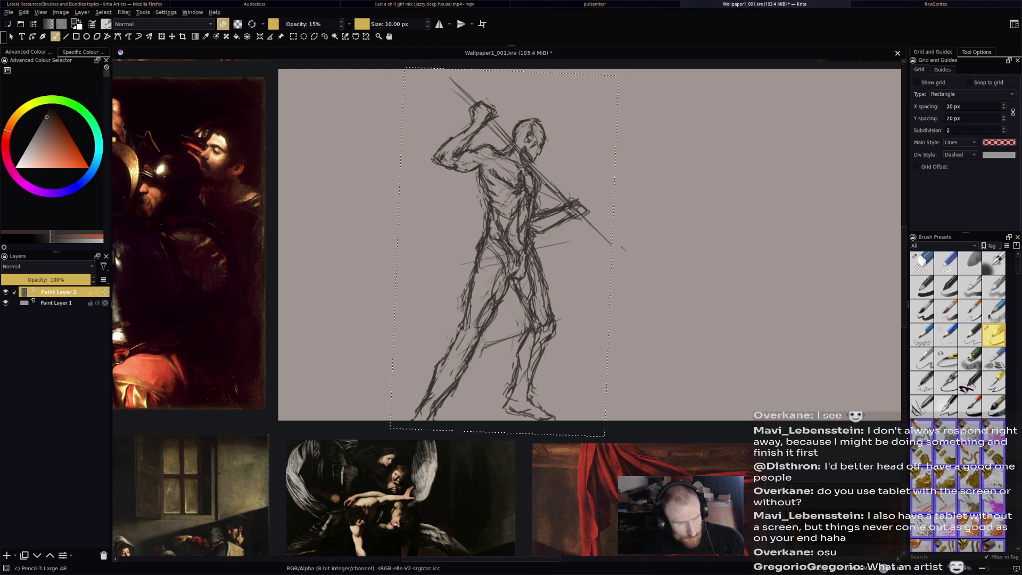
key("e")
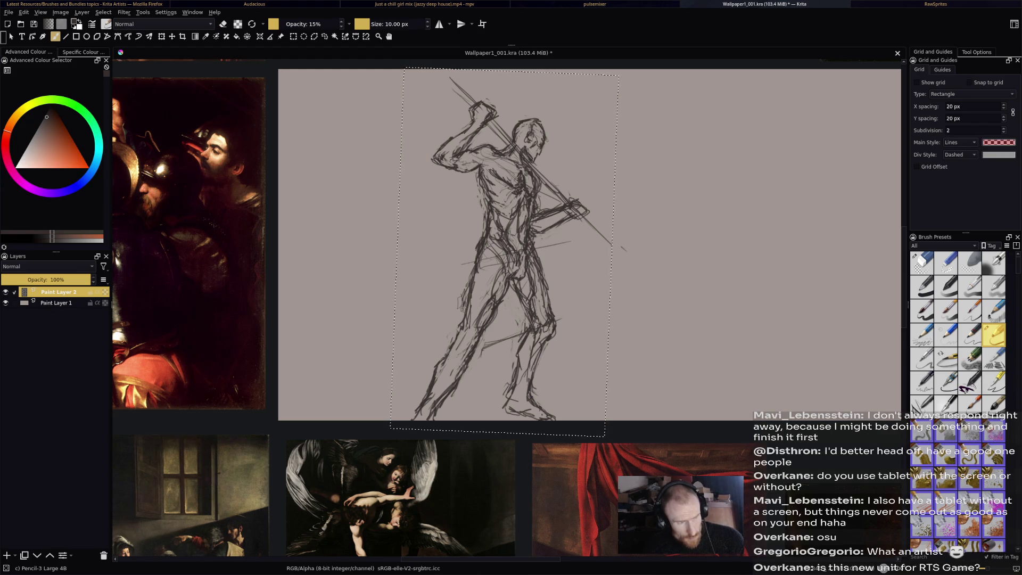
key("ctrl+s")
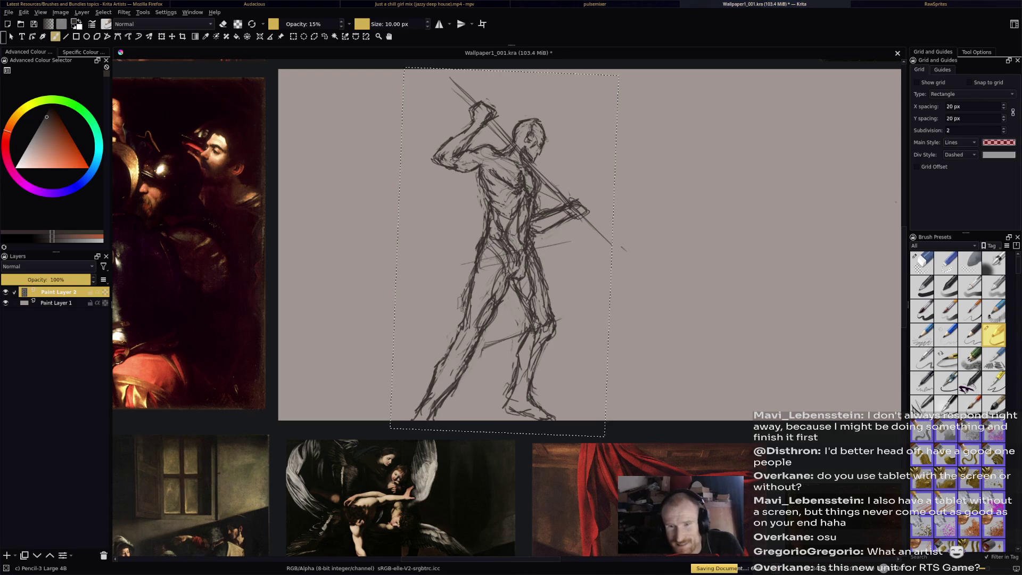
Dismiss the earlier save error and reframe the view on the lunging figure.
key("minus")
key("plus")
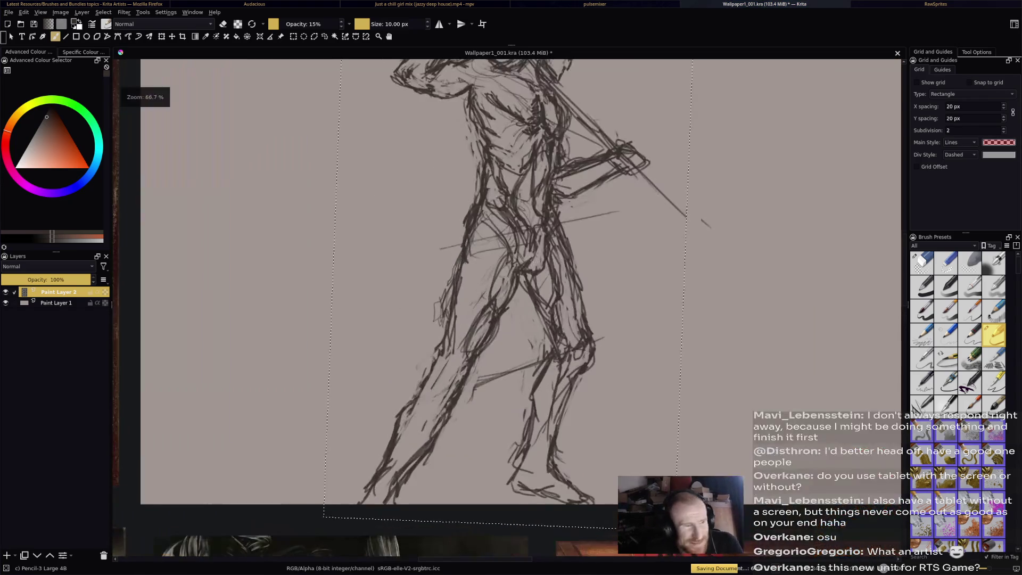
key("minus")
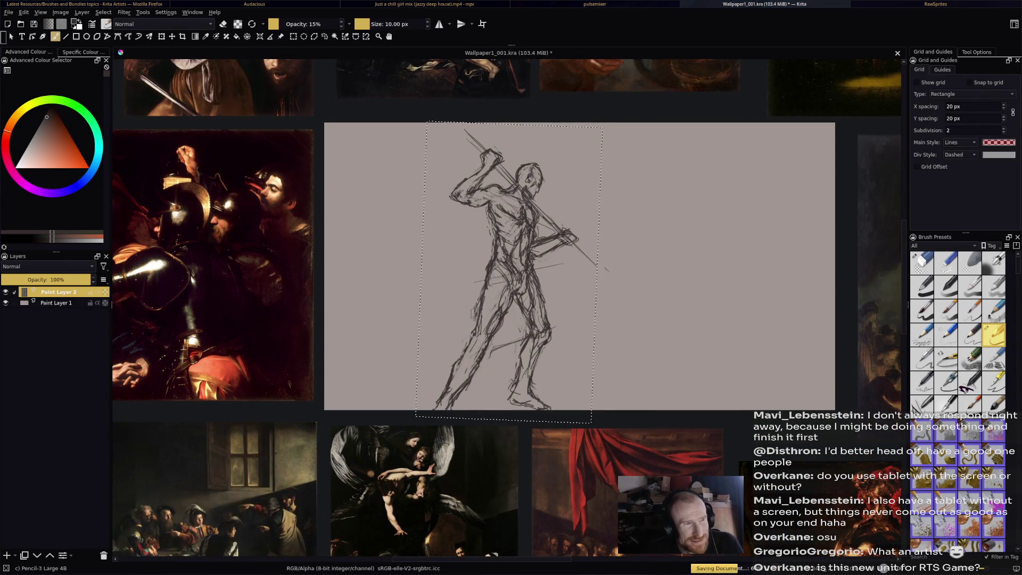
key("Return")
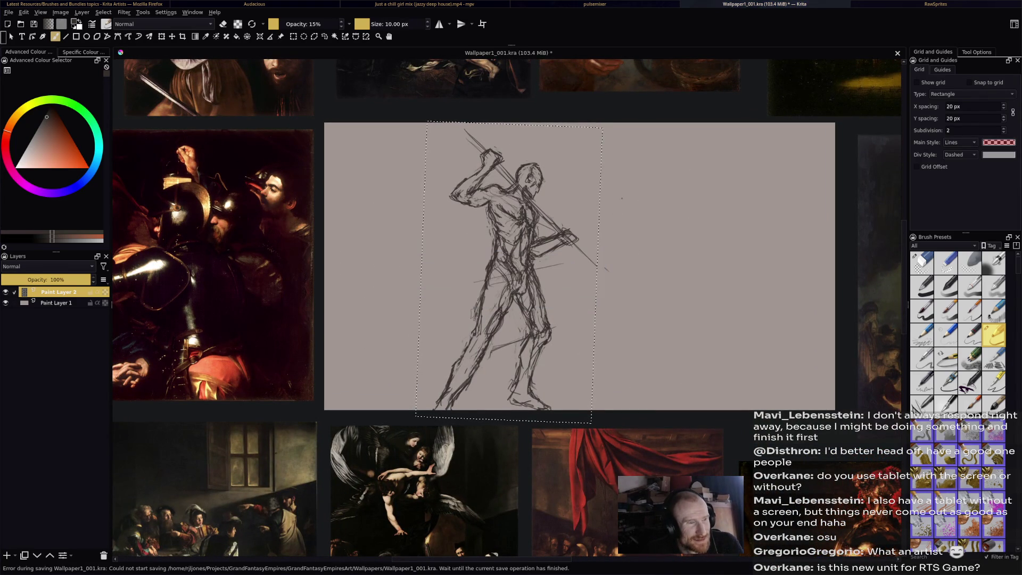
scroll(575, 291, "up", 1)
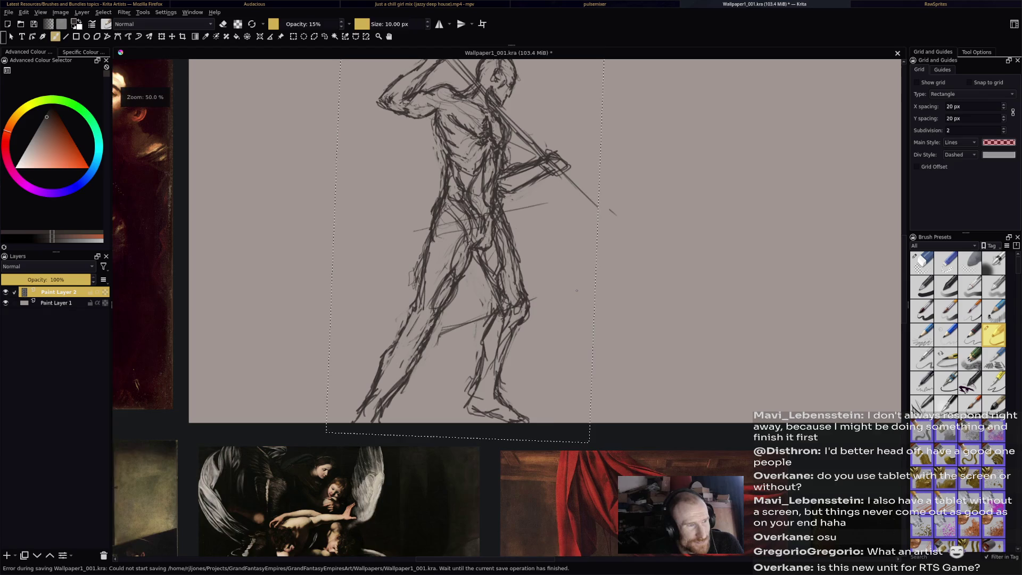
left_click_drag(576, 291, 565, 306)
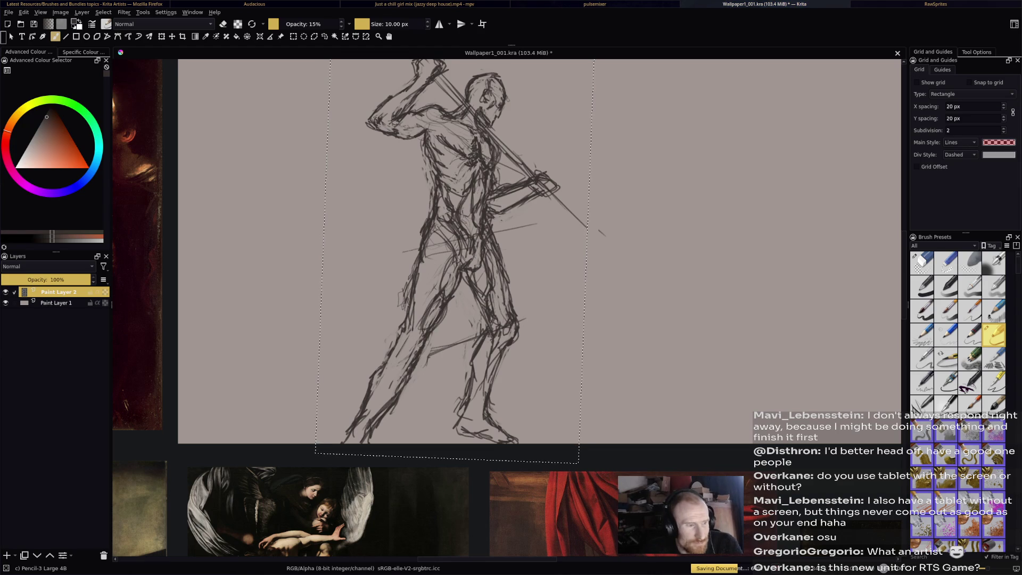
Toggle between eraser and pencil, then save Wallpaper1_001.kra, which fails with an unknown error.
key("e")
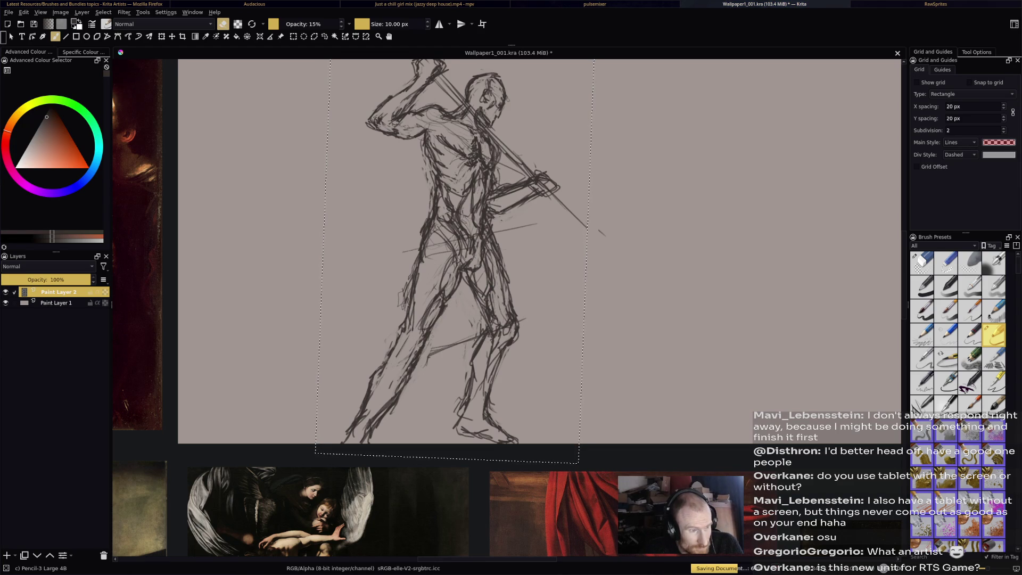
key("e")
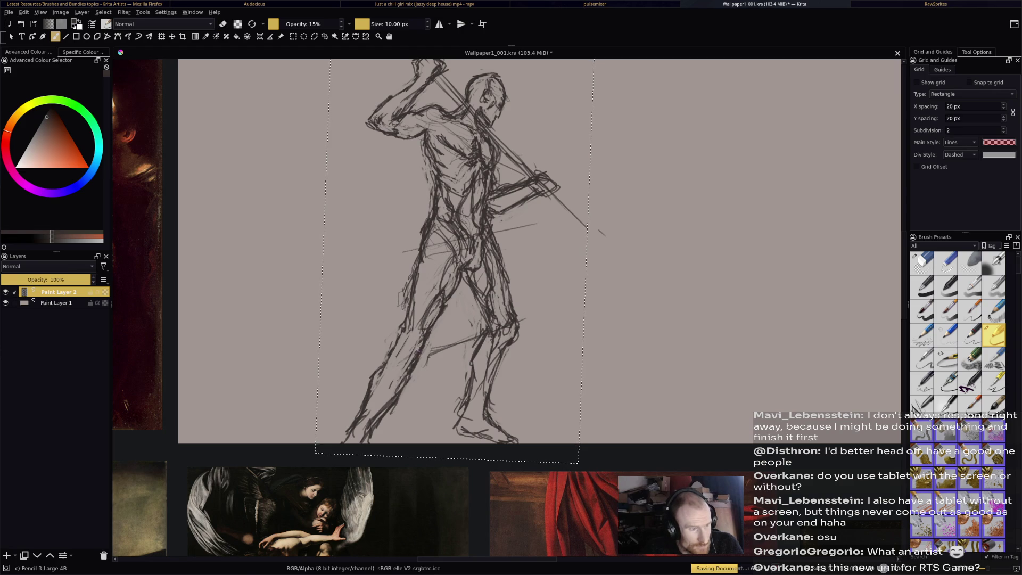
key("e")
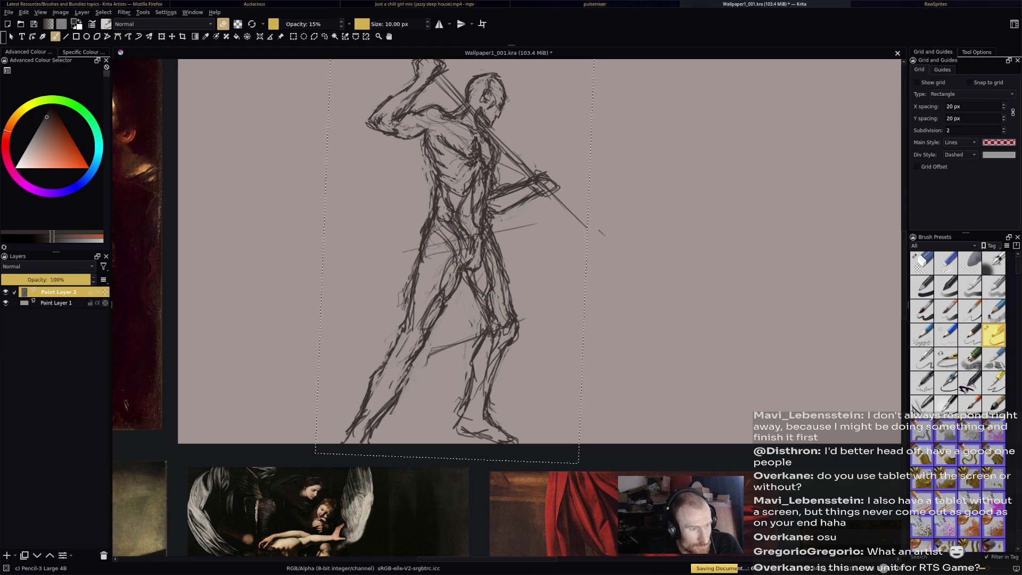
key("e")
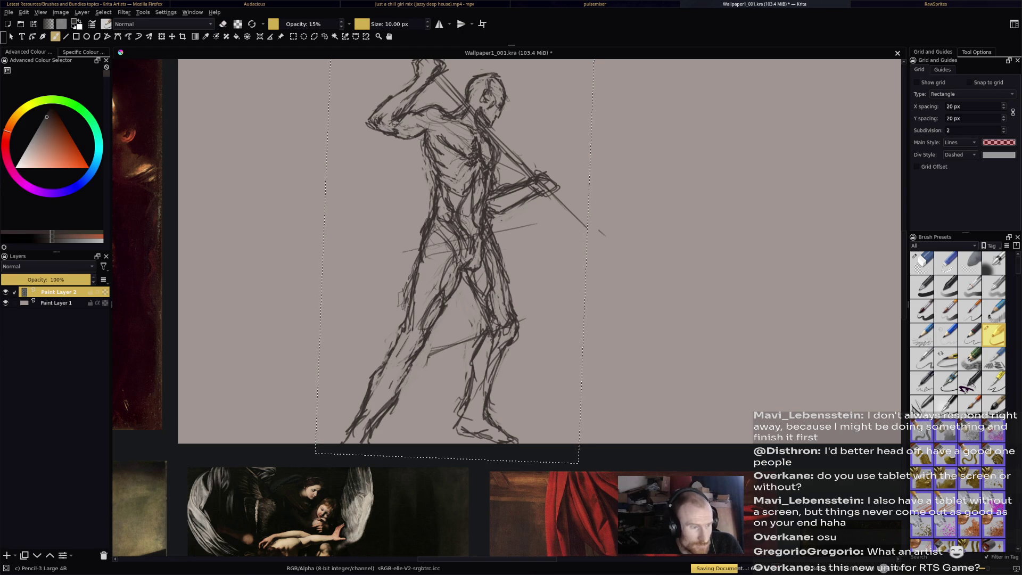
key("e")
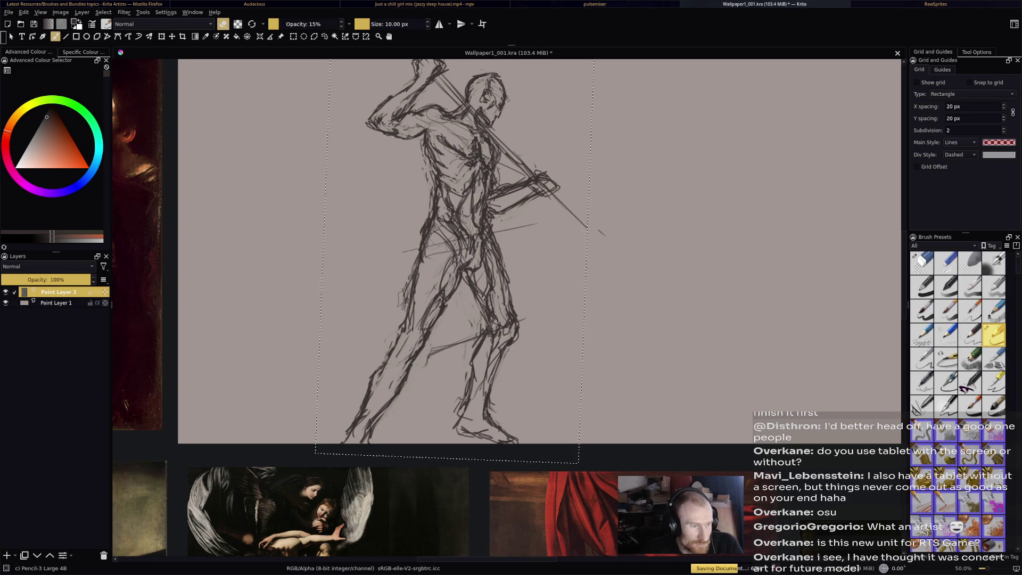
key("ctrl+s")
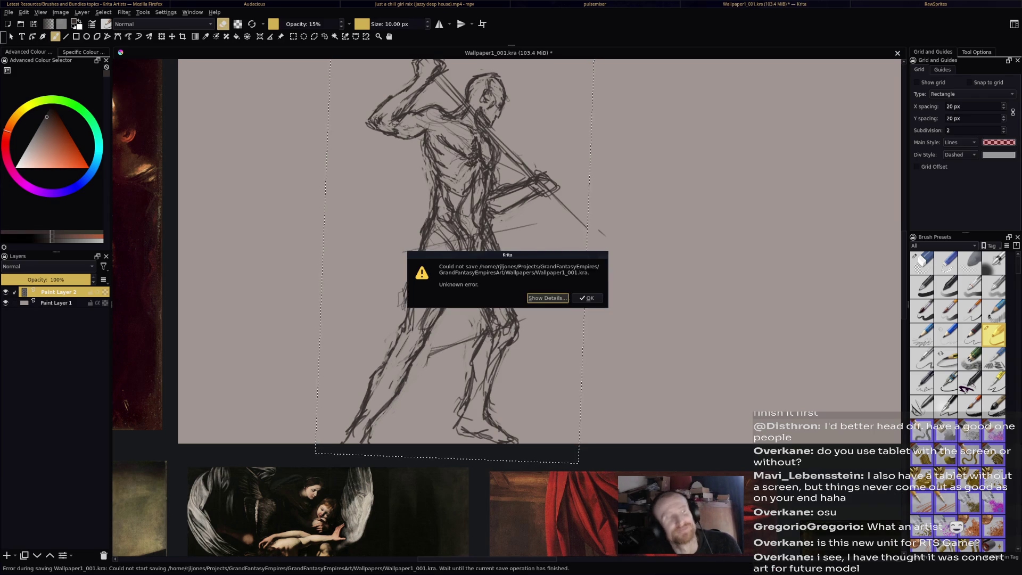
Clear the error, erase stray lines at the hip and waist, and redraw the hip and lower torso strokes.
key("Return")
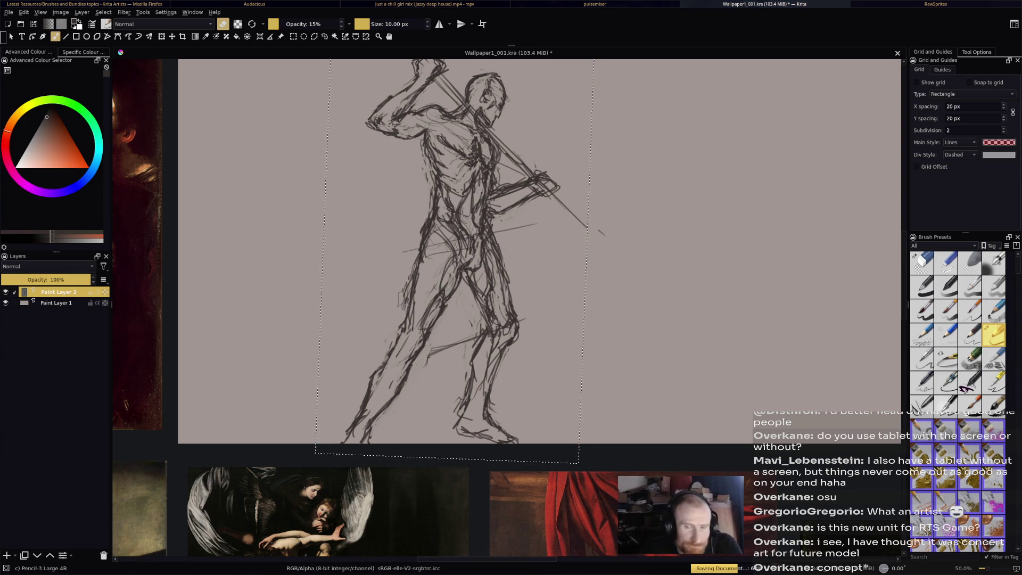
key("e")
key("e")
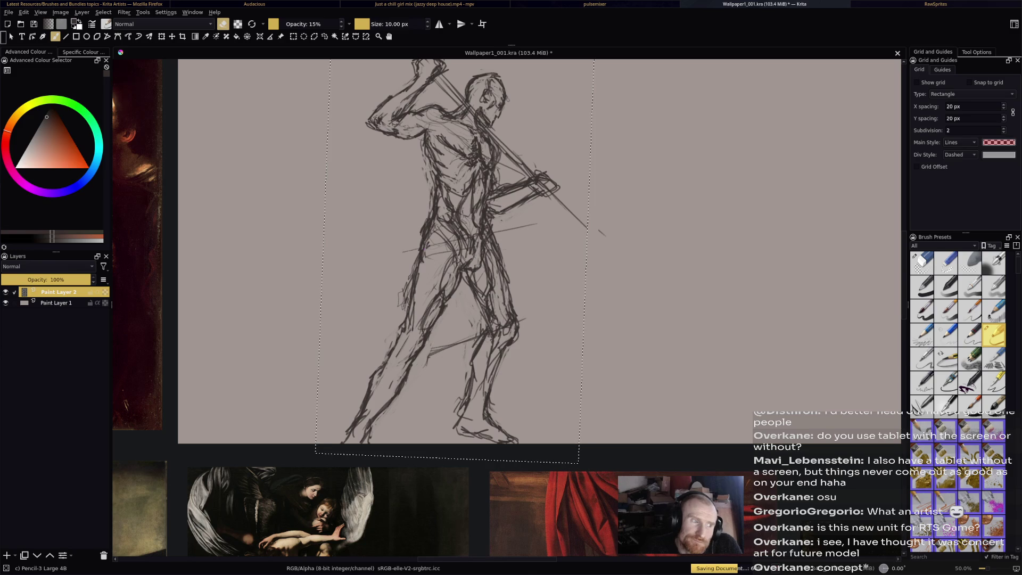
left_click_drag(424, 243, 422, 261)
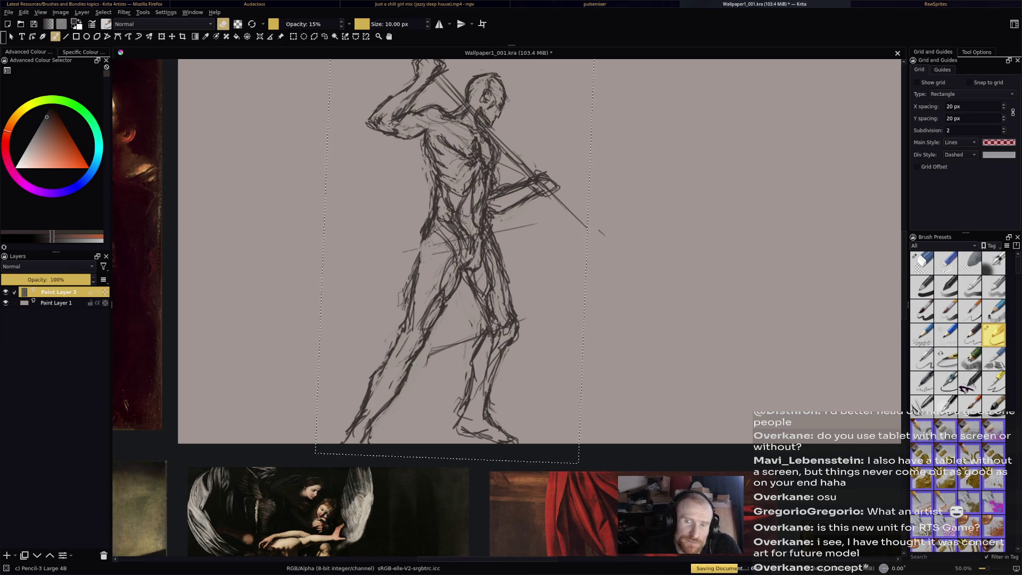
mouse_move(432, 222)
left_mouse_down()
mouse_move(431, 236)
mouse_move(424, 229)
left_mouse_up()
key("e")
key("e")
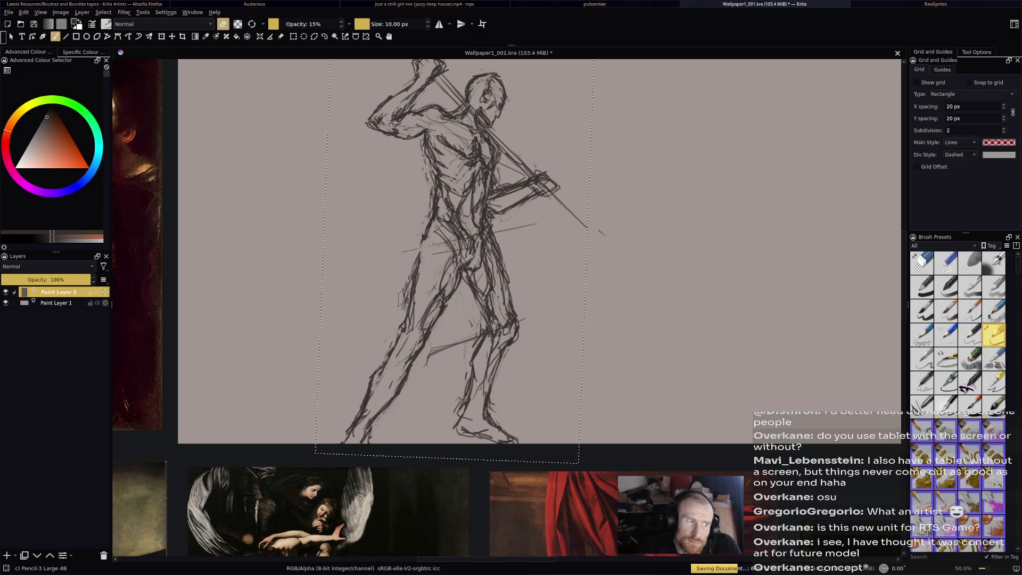
key("e")
left_click_drag(417, 247, 428, 227)
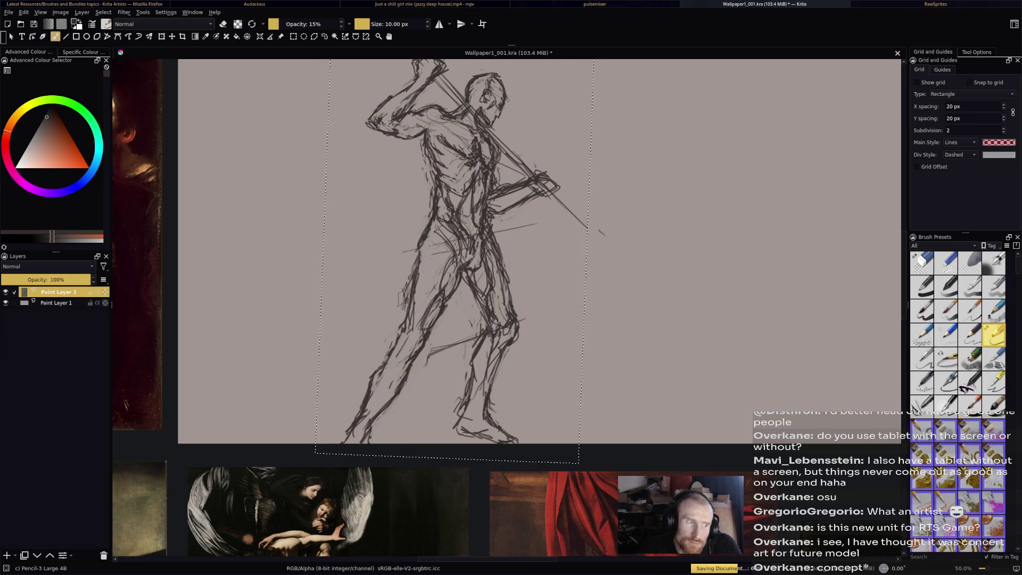
left_click_drag(415, 291, 421, 268)
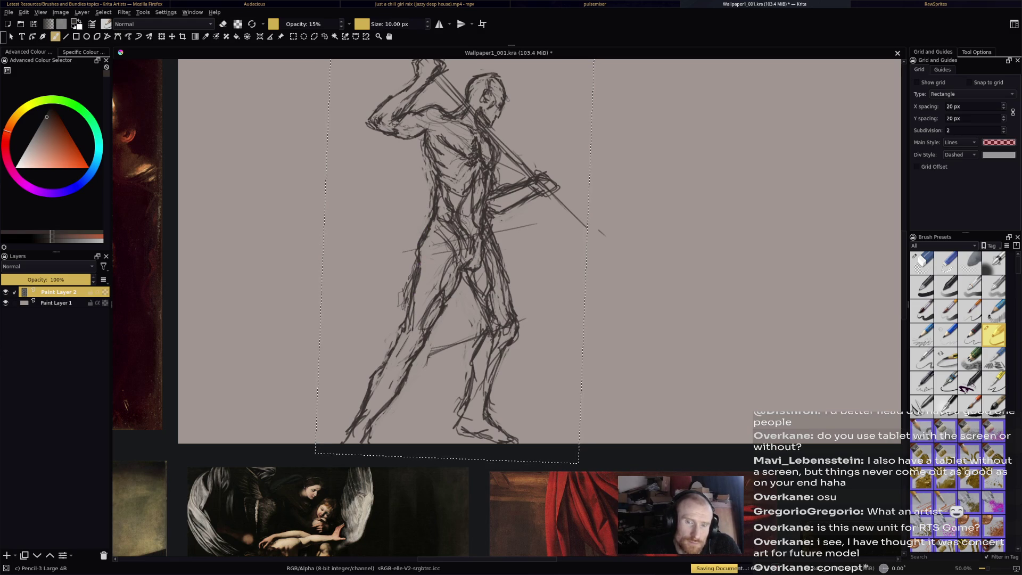
Redraw the forward thigh: erase its old lines and sketch new faint ones down the leg.
left_click_drag(401, 321, 410, 279)
key("e")
mouse_move(410, 309)
left_mouse_down()
mouse_move(409, 295)
mouse_move(409, 328)
left_mouse_up()
left_click_drag(418, 274, 405, 327)
key("e")
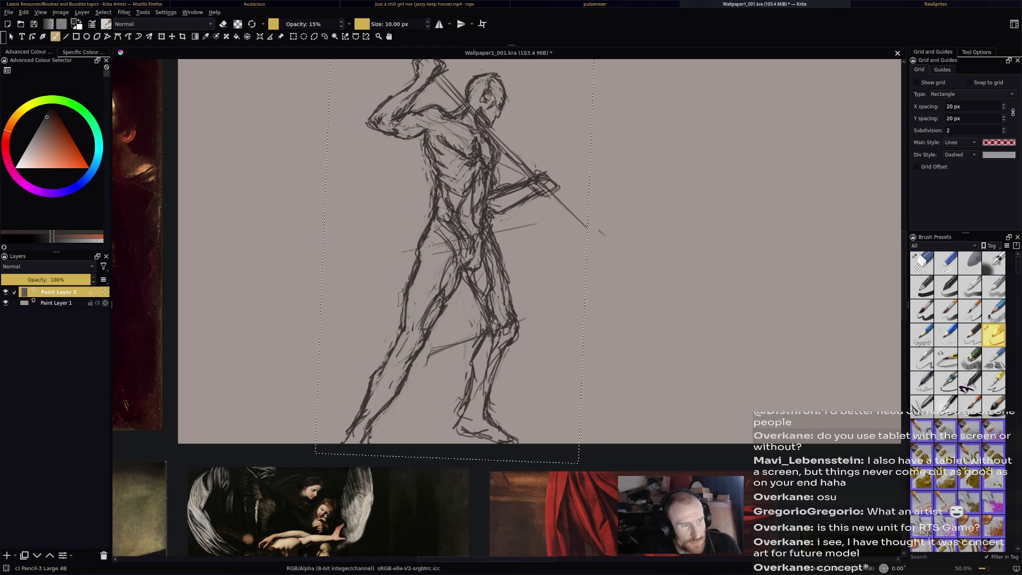
left_click_drag(405, 330, 362, 406)
key("e")
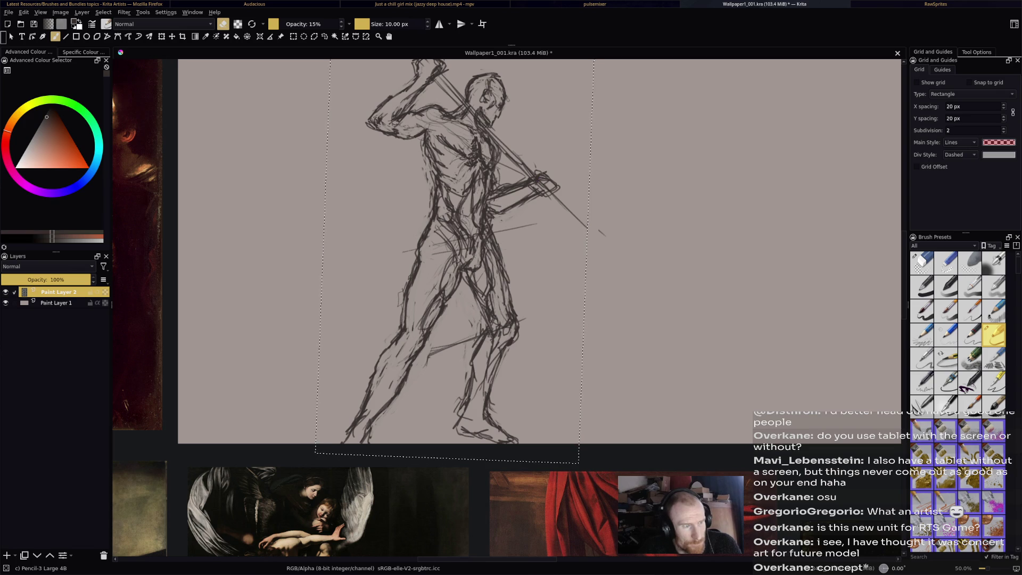
key("e")
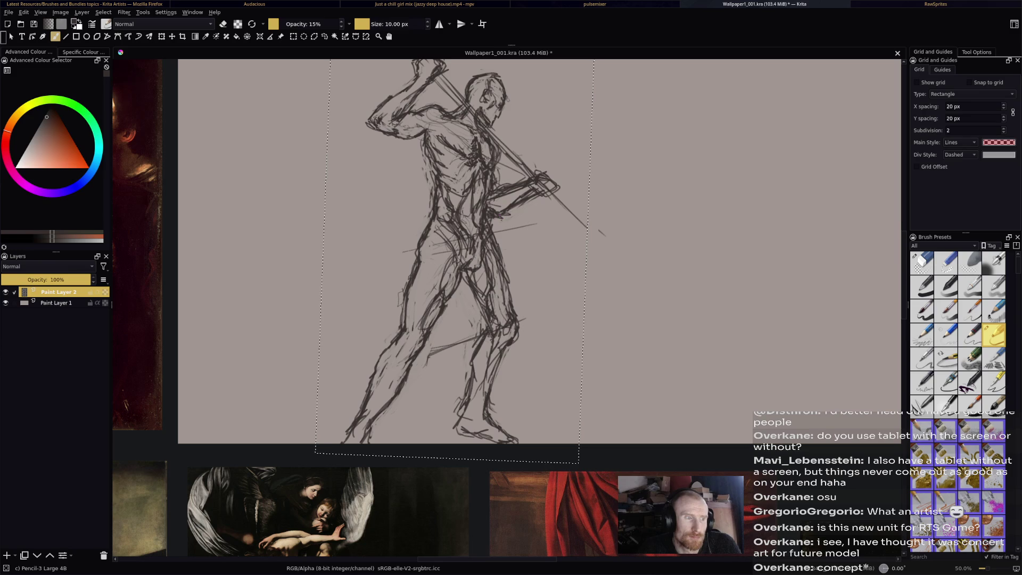
key("e")
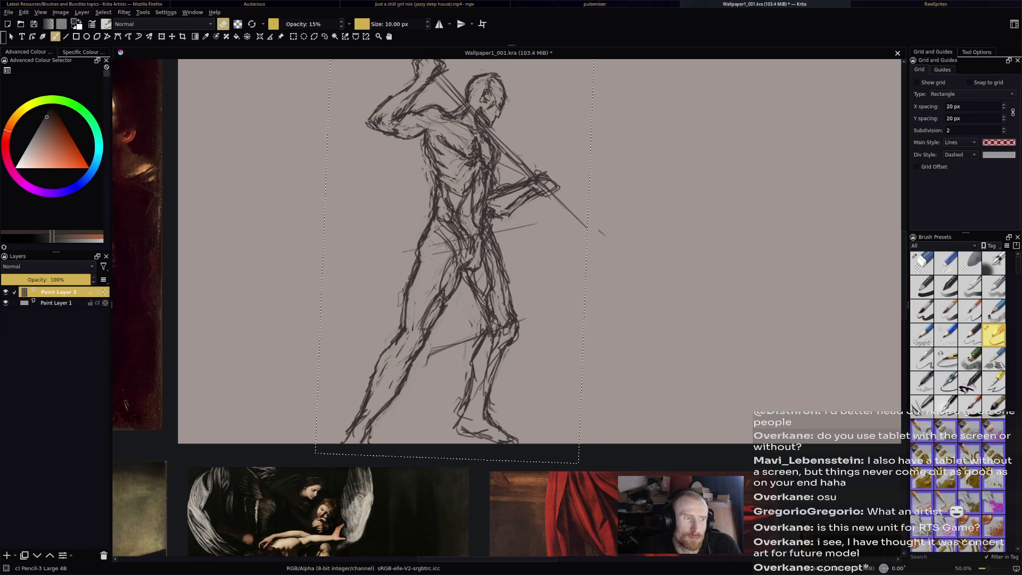
key("e")
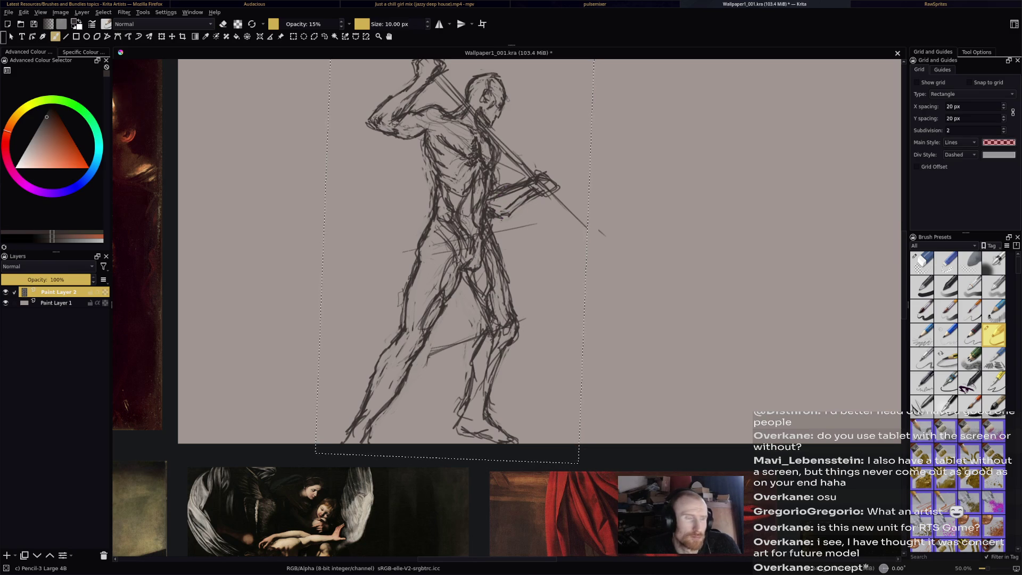
key("e")
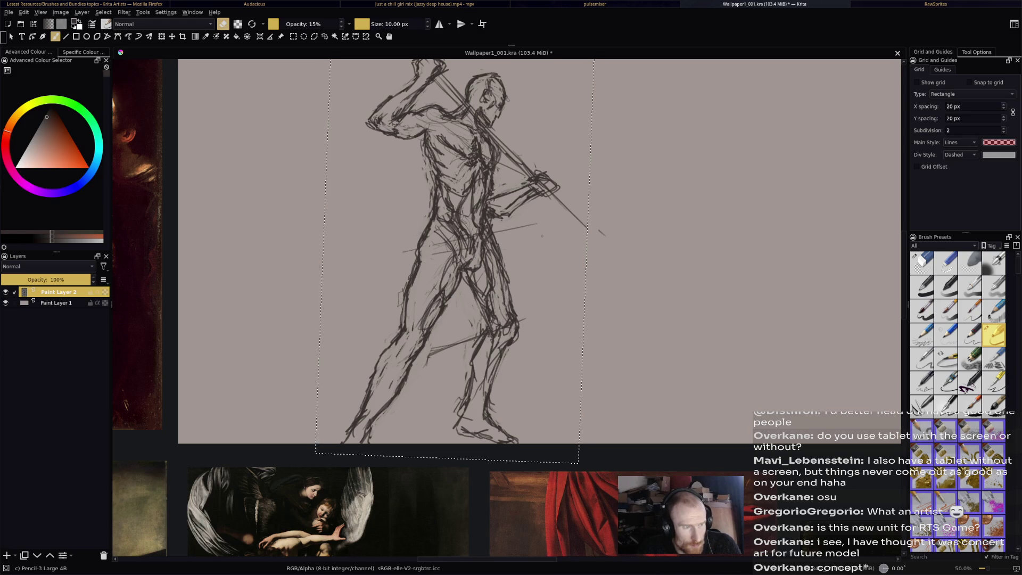
key("e")
key("e")
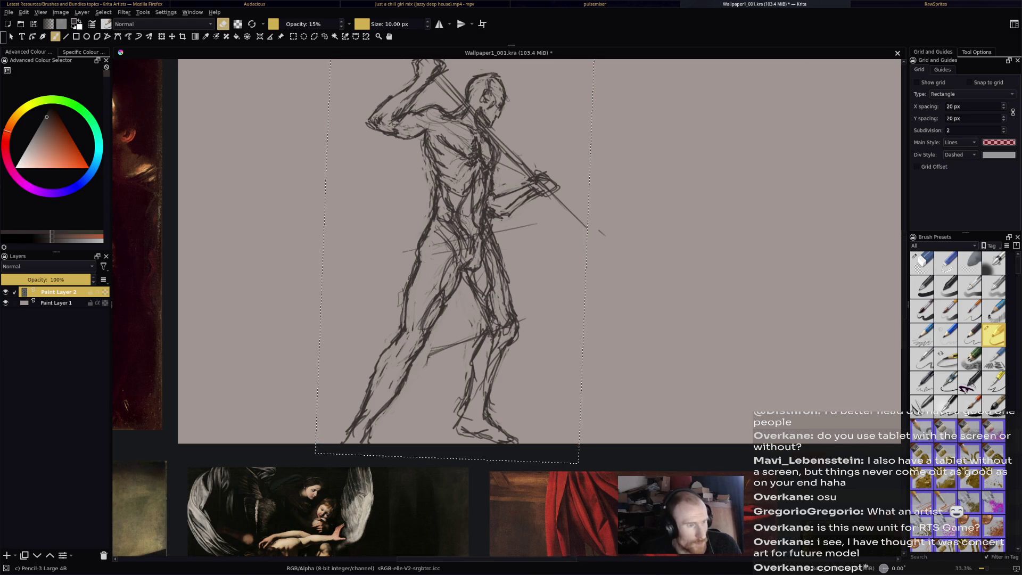
At 50% zoom, erase the forward hand and middle spear with Eraser Circle, then reselect Pencil-3 Large 4B.
key("minus")
key("minus")
key("plus")
key("minus")
key("plus")
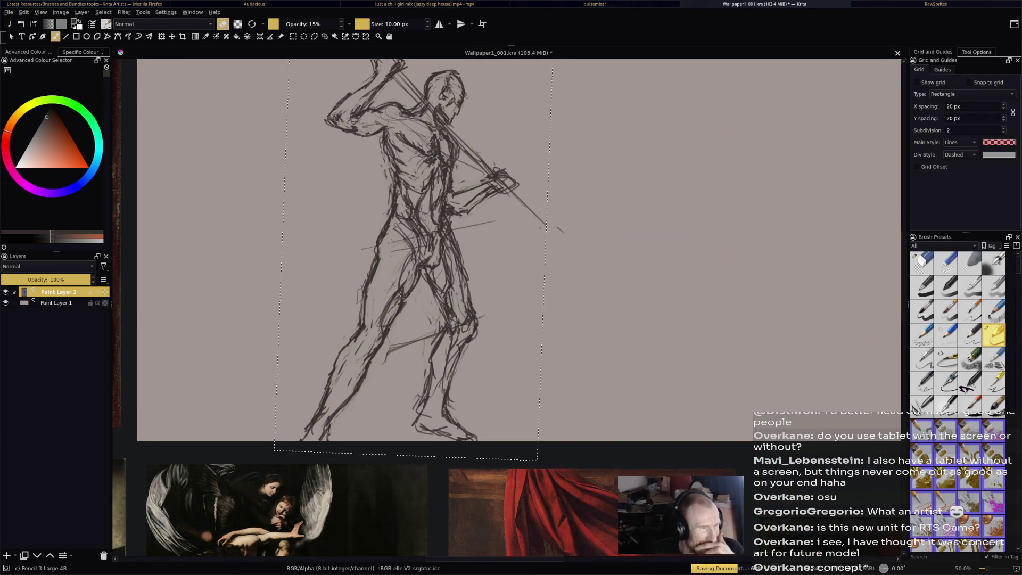
left_click_drag(555, 232, 549, 275)
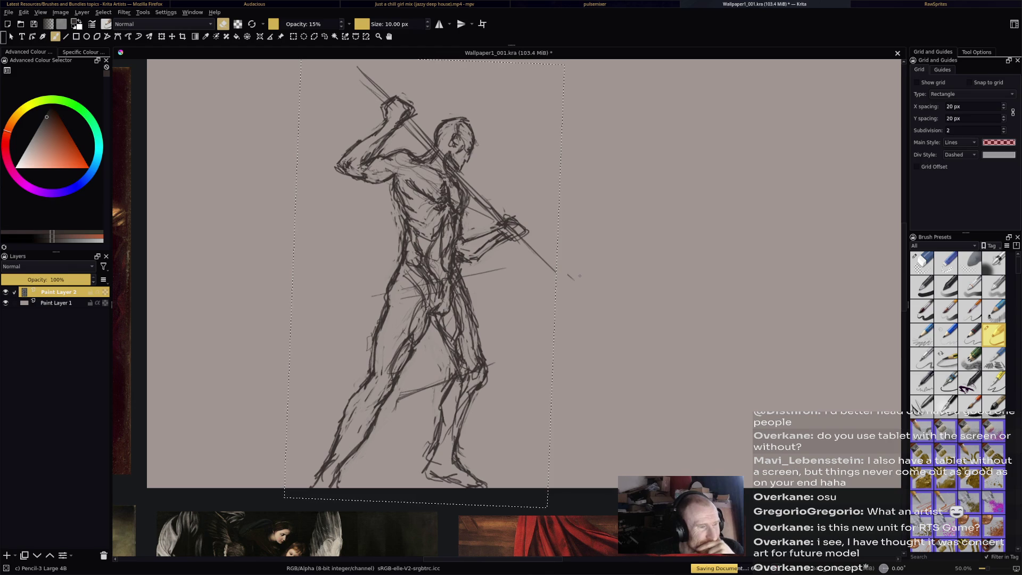
left_click(921, 263)
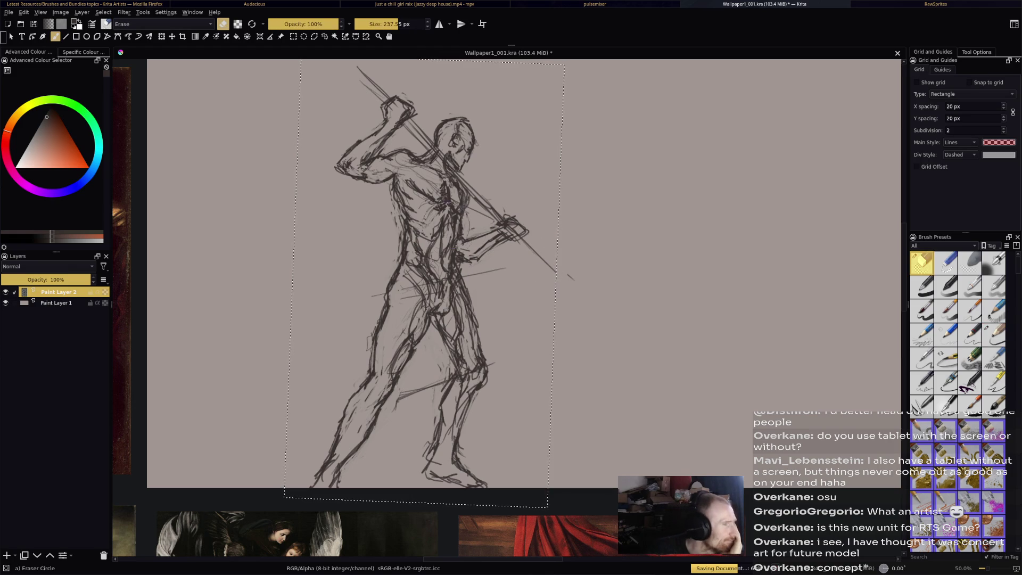
mouse_move(487, 250)
left_mouse_down()
mouse_move(467, 238)
mouse_move(463, 254)
mouse_move(457, 245)
mouse_move(525, 228)
left_mouse_up()
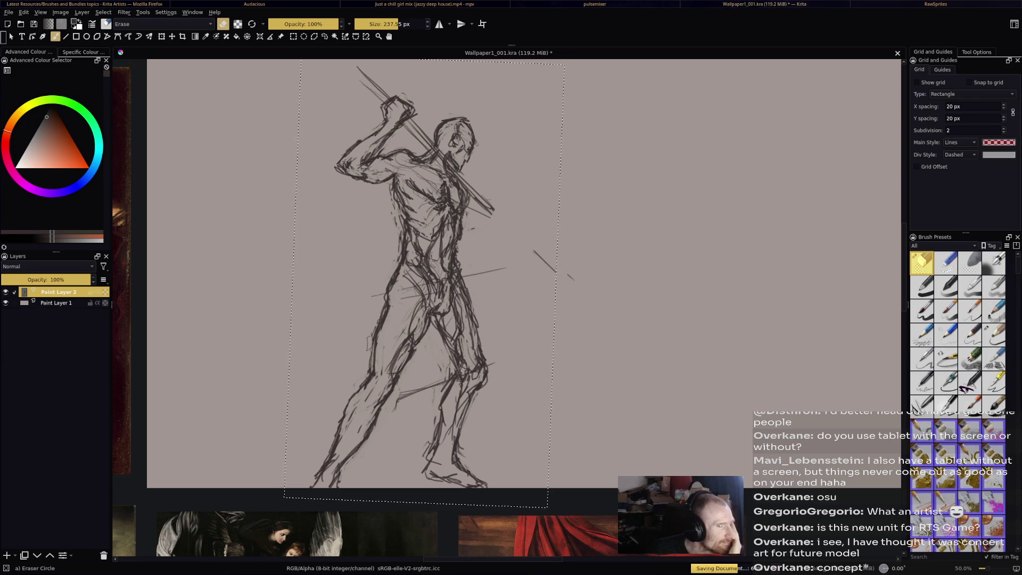
key("slash")
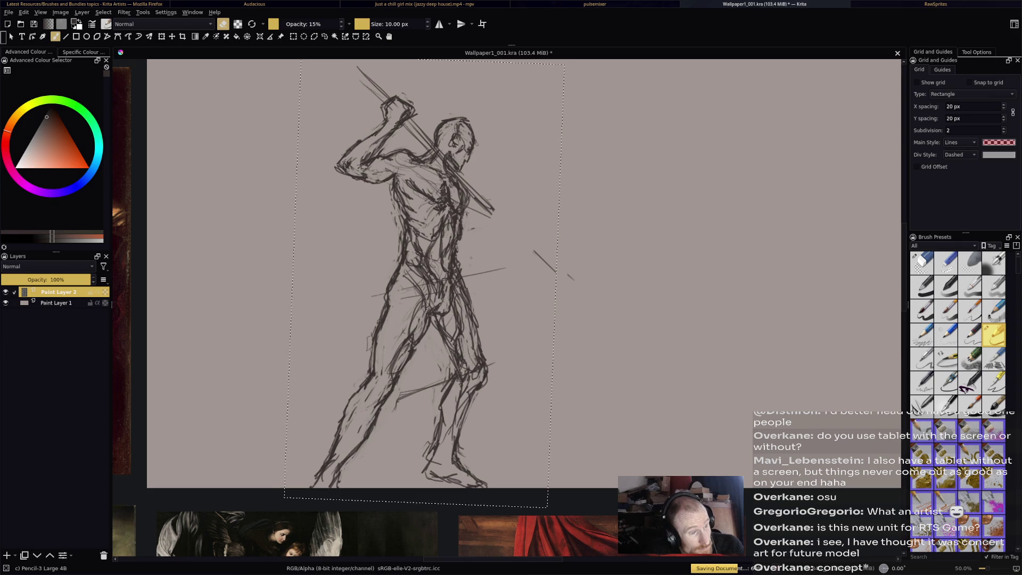
Sketch the new hand right of the torso, undoing the first attempt and redrawing its fingers.
key("e")
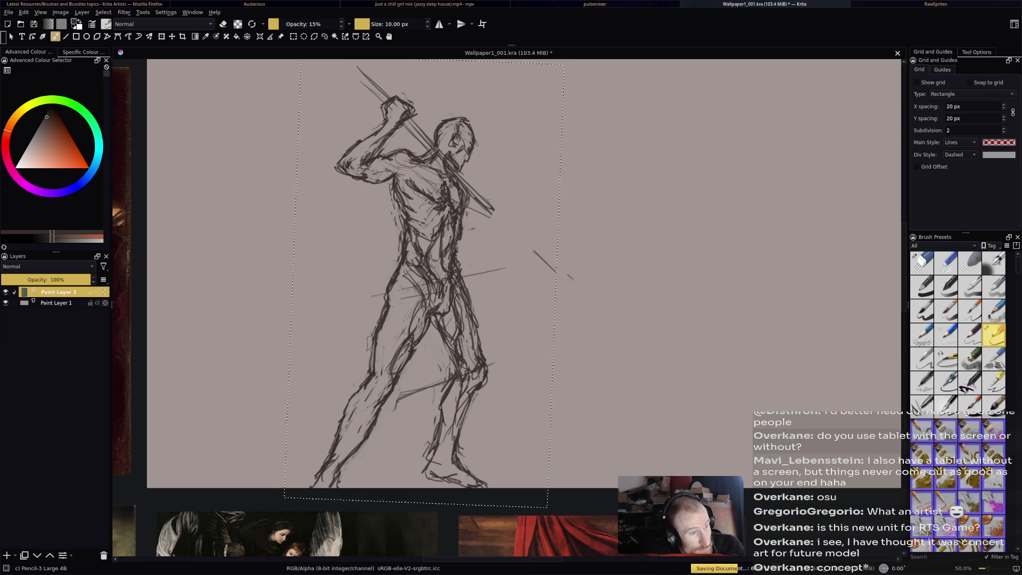
key("e")
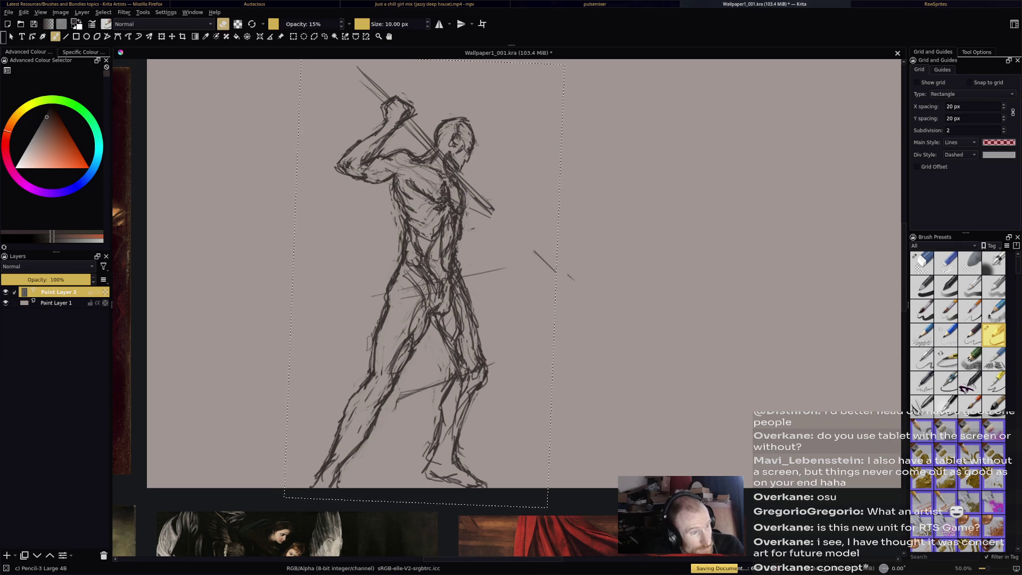
key("e")
mouse_move(477, 230)
left_mouse_down()
mouse_move(463, 237)
mouse_move(489, 245)
mouse_move(506, 226)
mouse_move(479, 226)
mouse_move(493, 217)
left_mouse_up()
left_click_drag(472, 231, 513, 214)
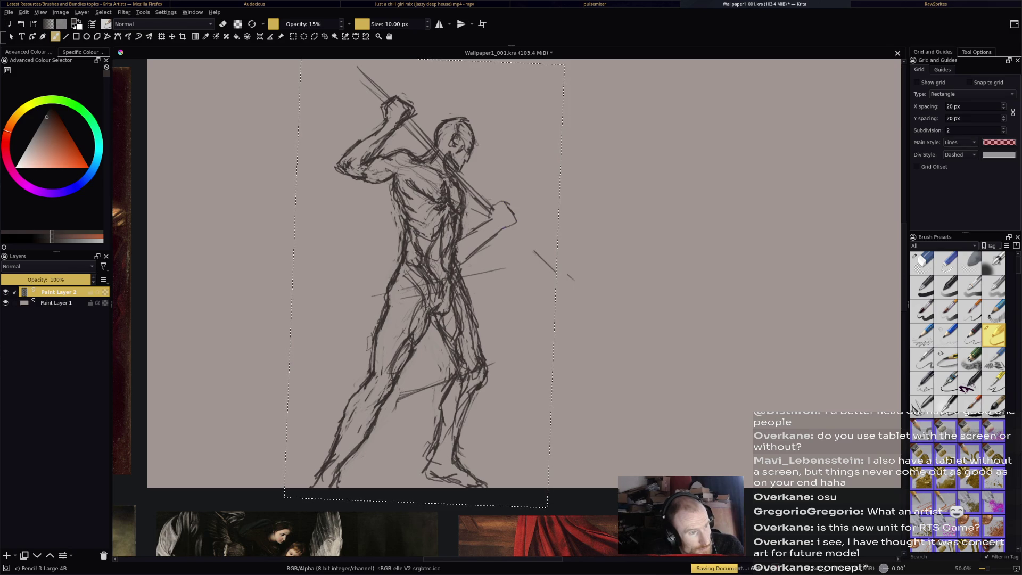
key("ctrl+z")
key("ctrl+z")
key("ctrl+z")
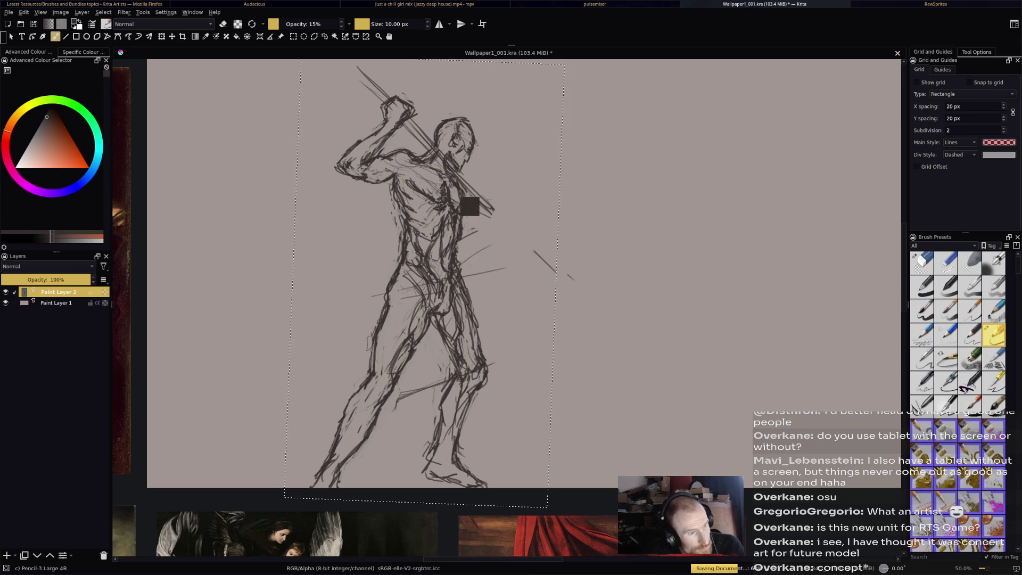
left_click_drag(462, 230, 487, 220)
mouse_move(456, 257)
left_mouse_down()
mouse_move(505, 228)
mouse_move(510, 205)
left_mouse_up()
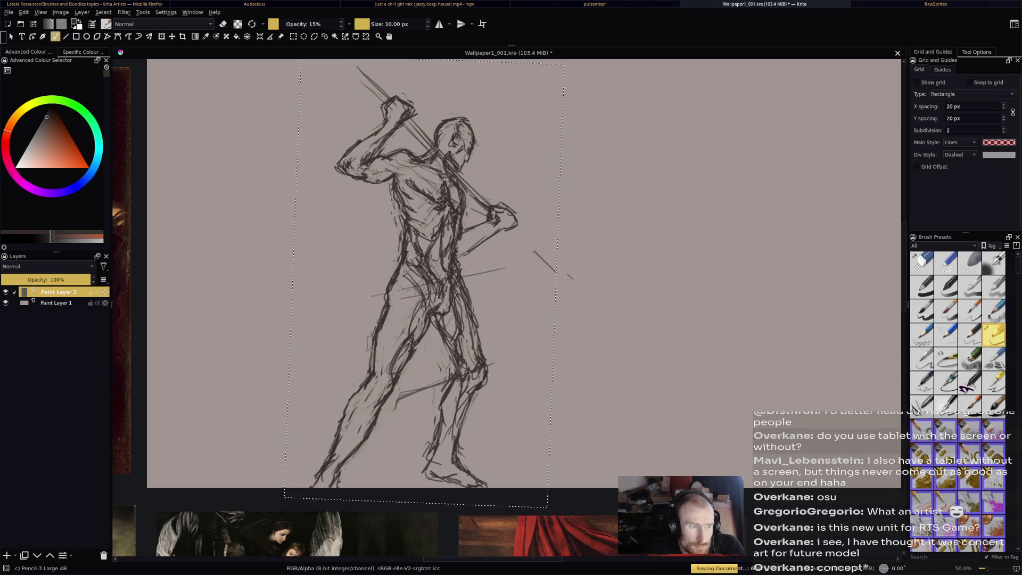
Strengthen the spear near the shoulder and head and extend the shaft down past the hand.
left_click_drag(456, 175, 482, 200)
left_click_drag(408, 121, 434, 143)
left_click_drag(465, 174, 574, 281)
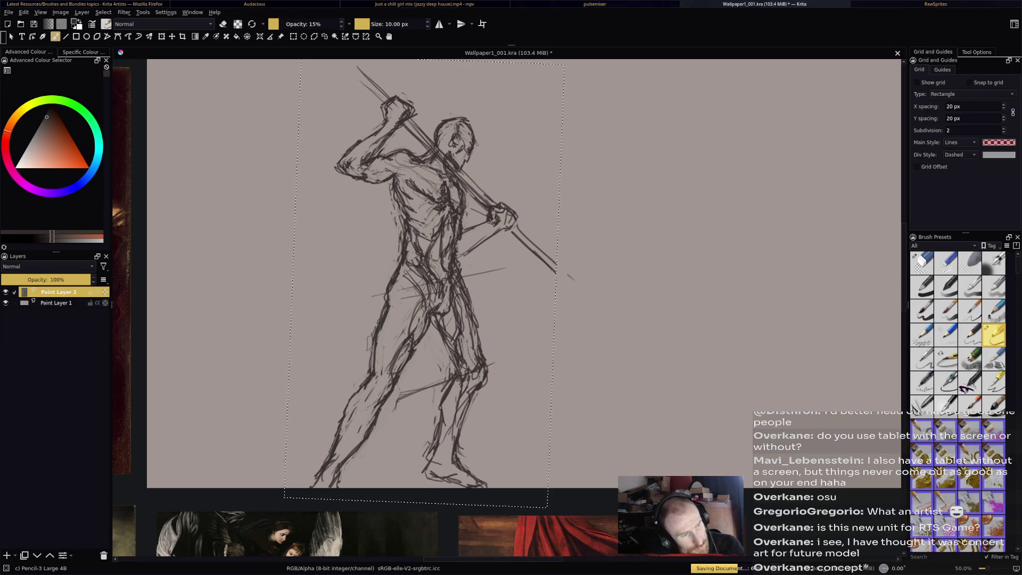
key("e")
key("e")
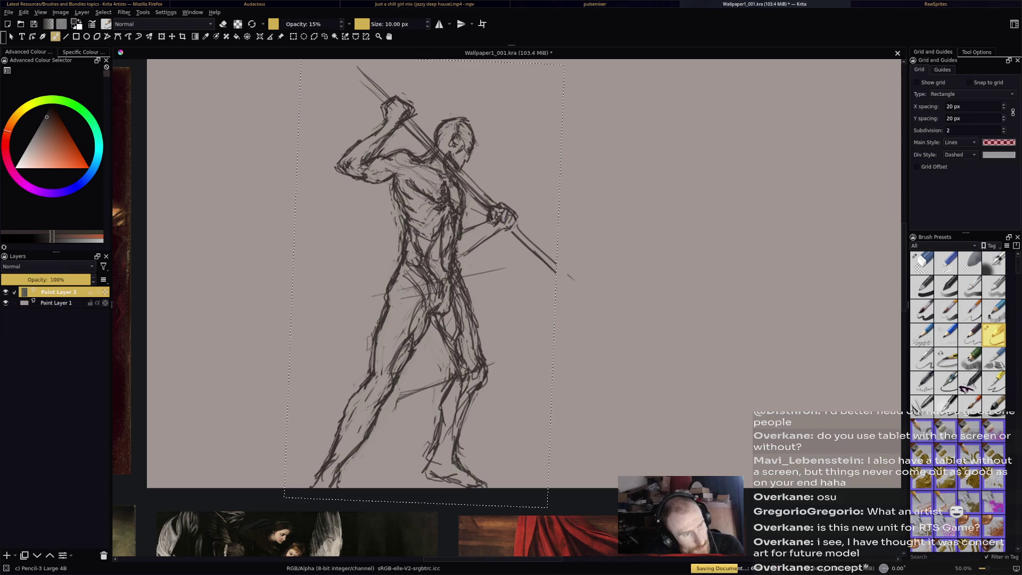
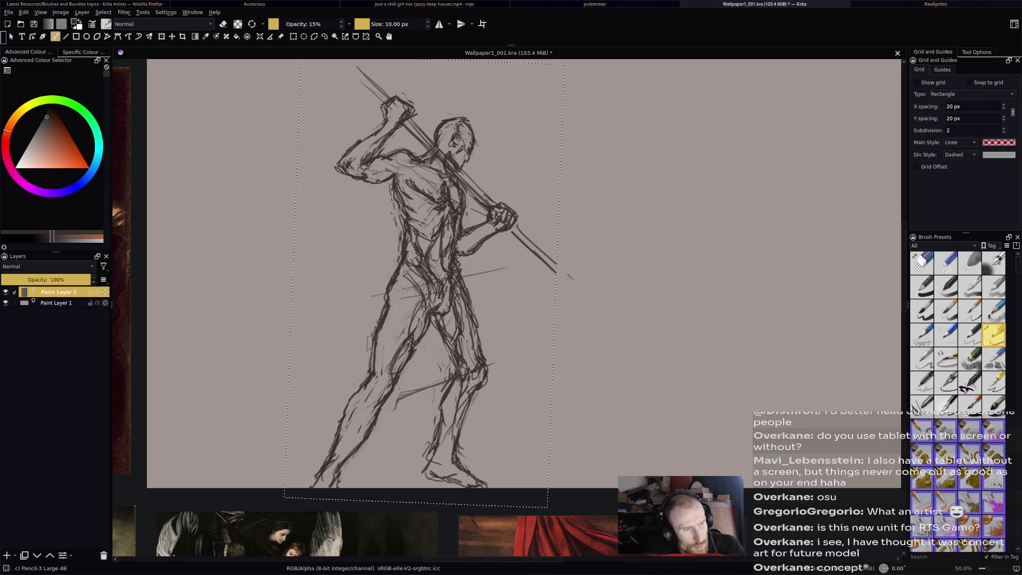
Toggle eraser mode on and off, then switch to the Eraser Circle brush preset.
key("e")
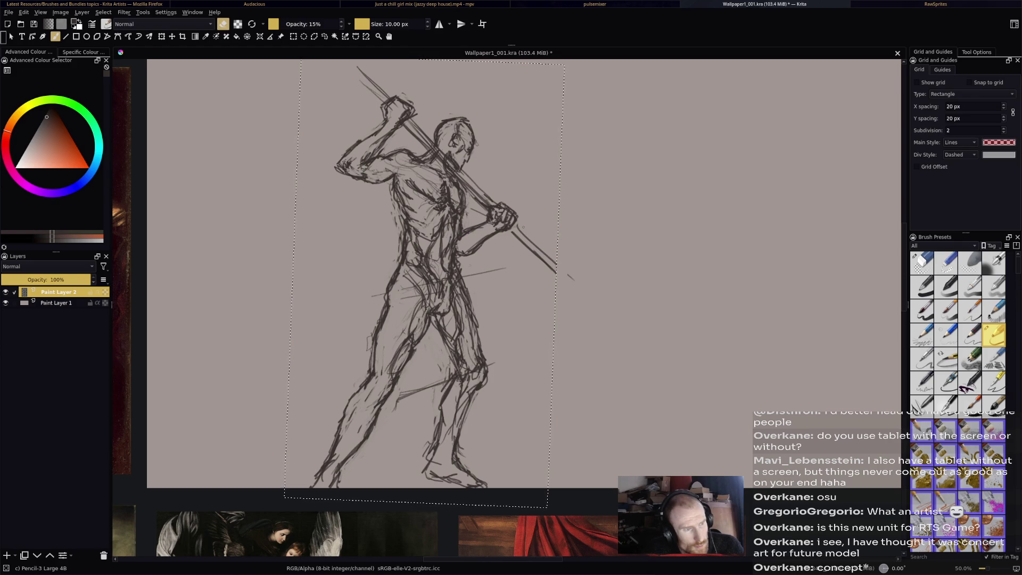
key("e")
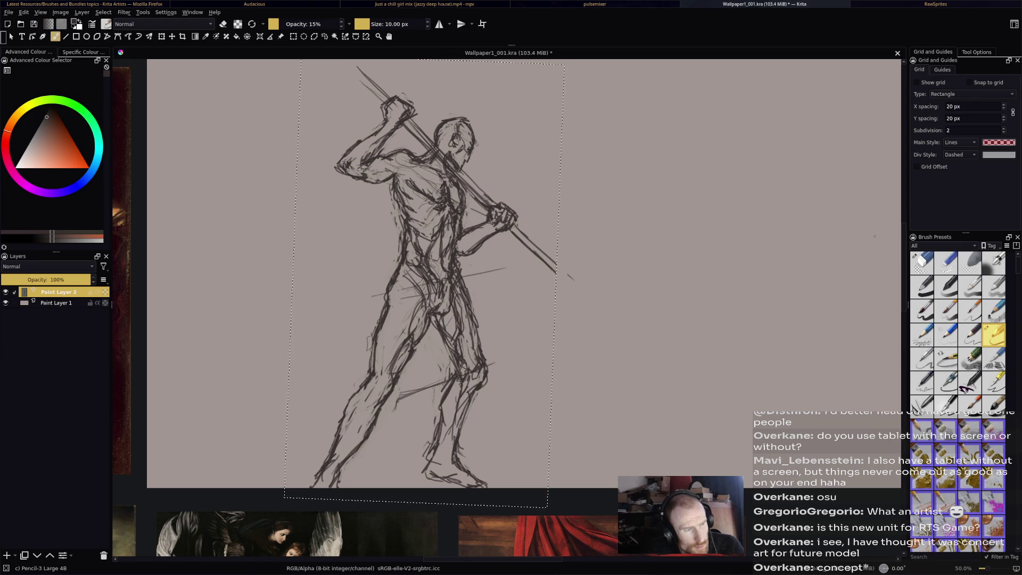
key("e")
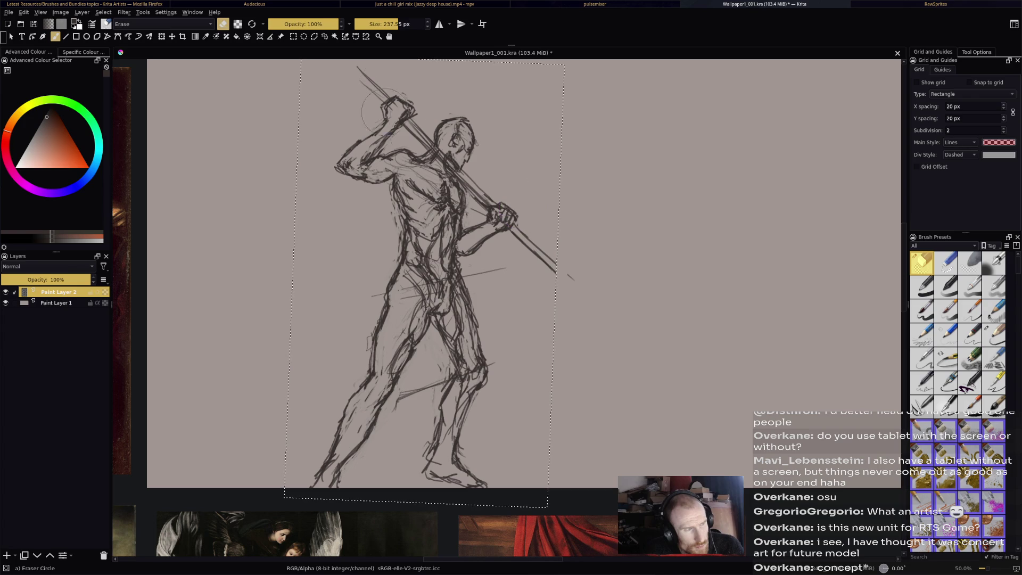
key("ctrl+r")
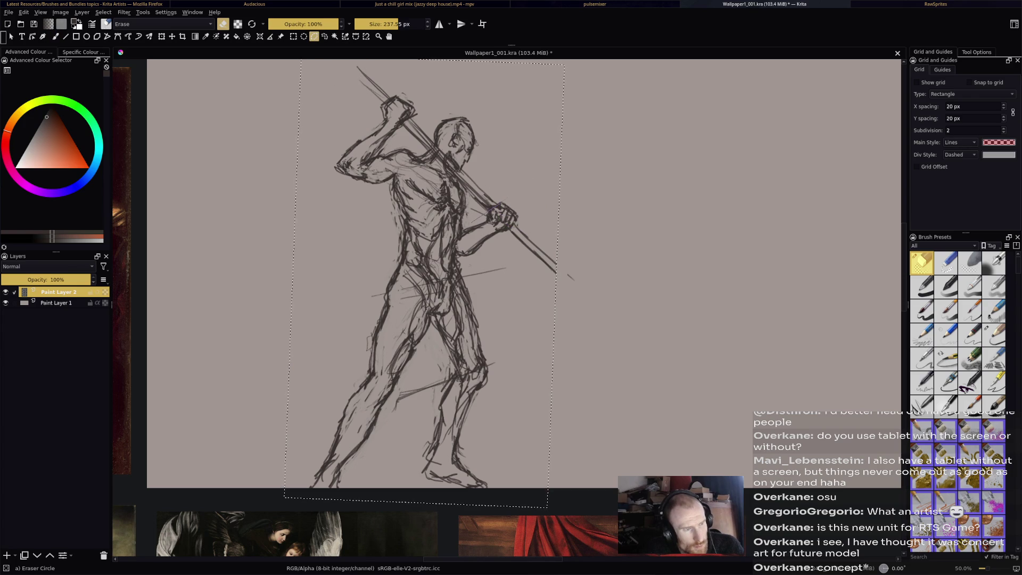
Outline the forward hand with a polygon selection and narrow it slightly toward the left.
left_click_drag(504, 196, 464, 267)
double_click(457, 237)
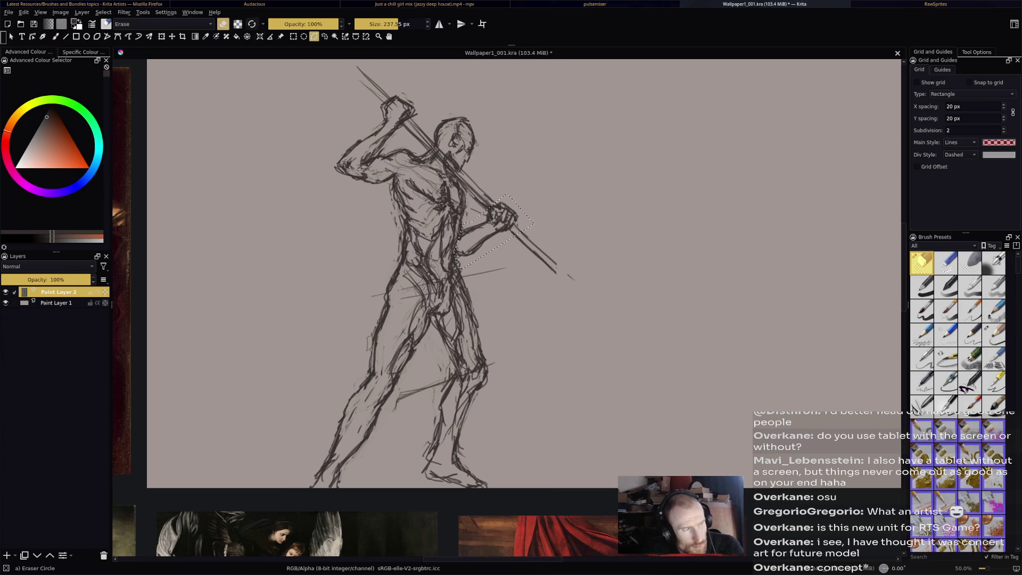
key("ctrl+t")
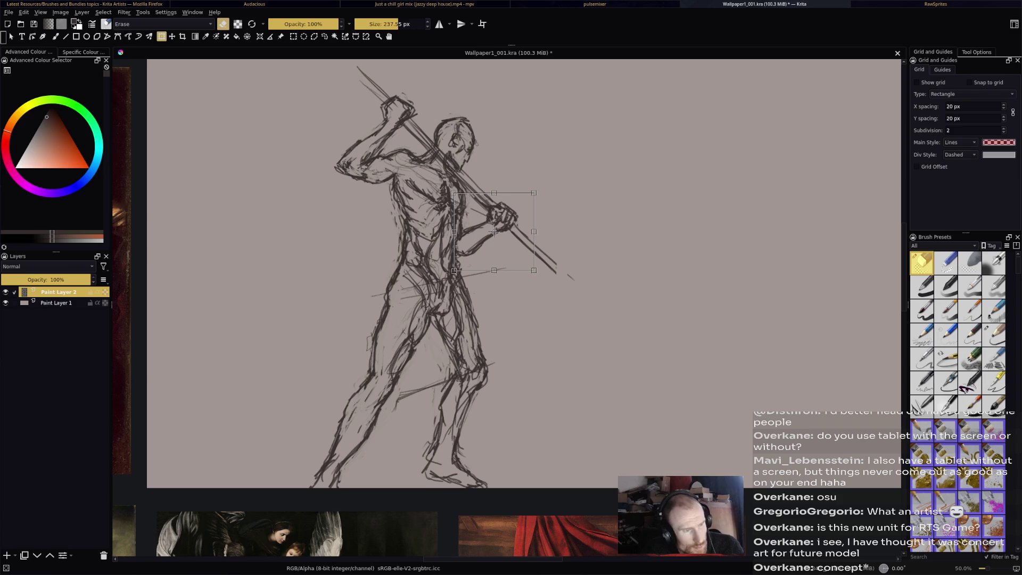
left_click_drag(494, 232, 491, 231)
key("Return")
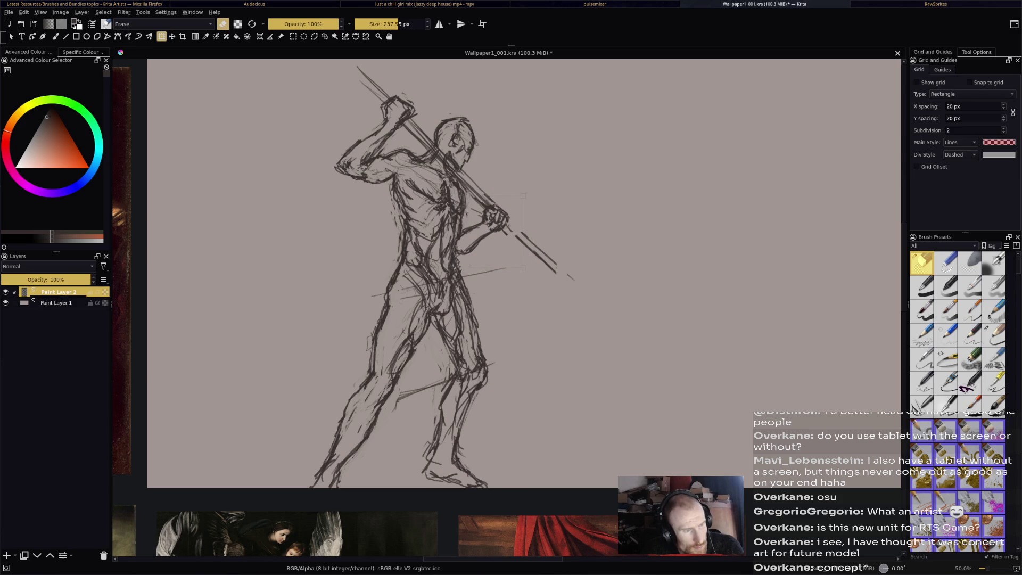
Move and enlarge the hand on the staff, undoing and recommitting until it sits right.
left_click(492, 229)
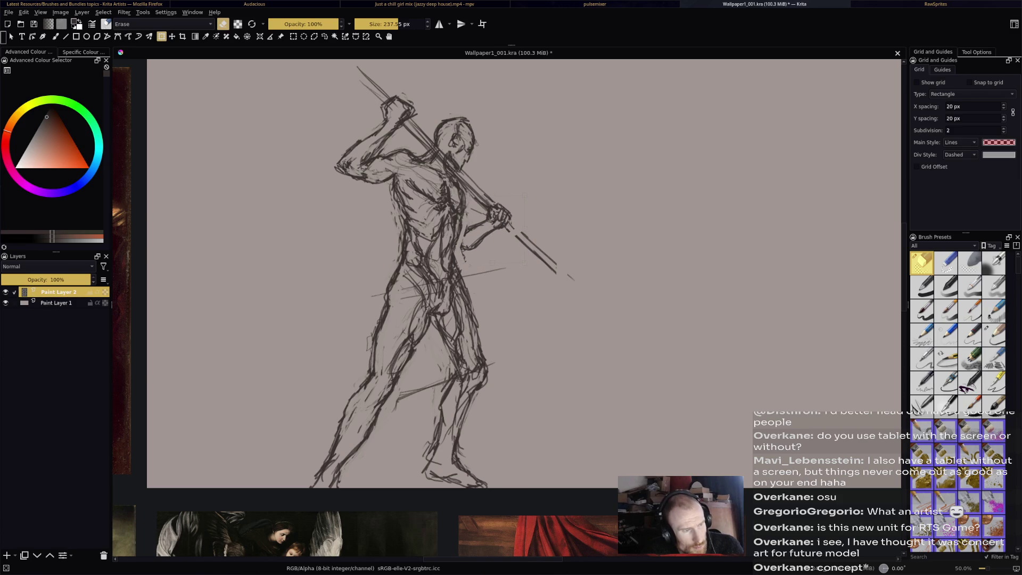
left_click_drag(493, 229, 496, 226)
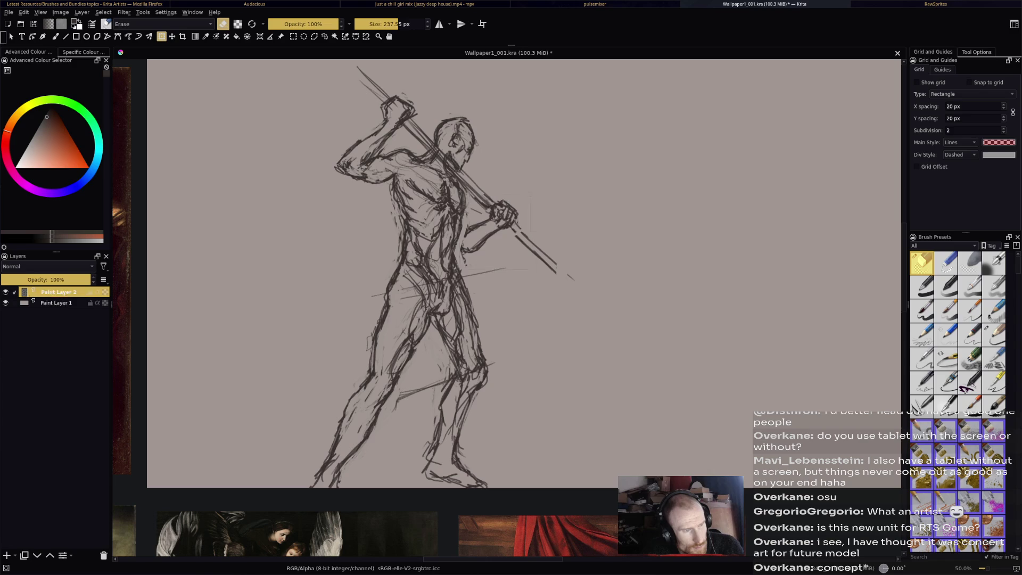
key("Return")
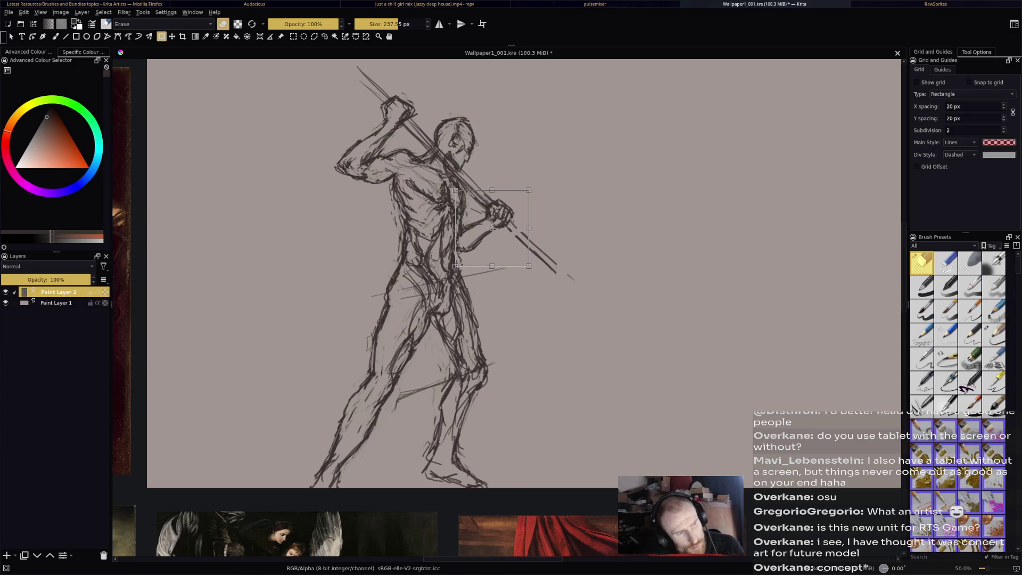
key("ctrl+z")
key("ctrl+shift+z")
key("Return")
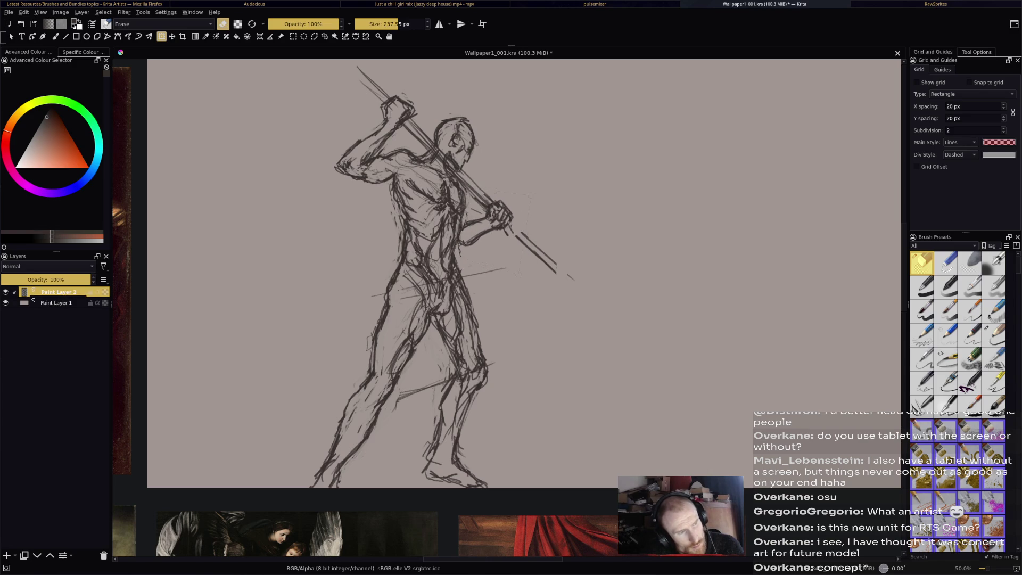
key("ctrl+z")
key("Return")
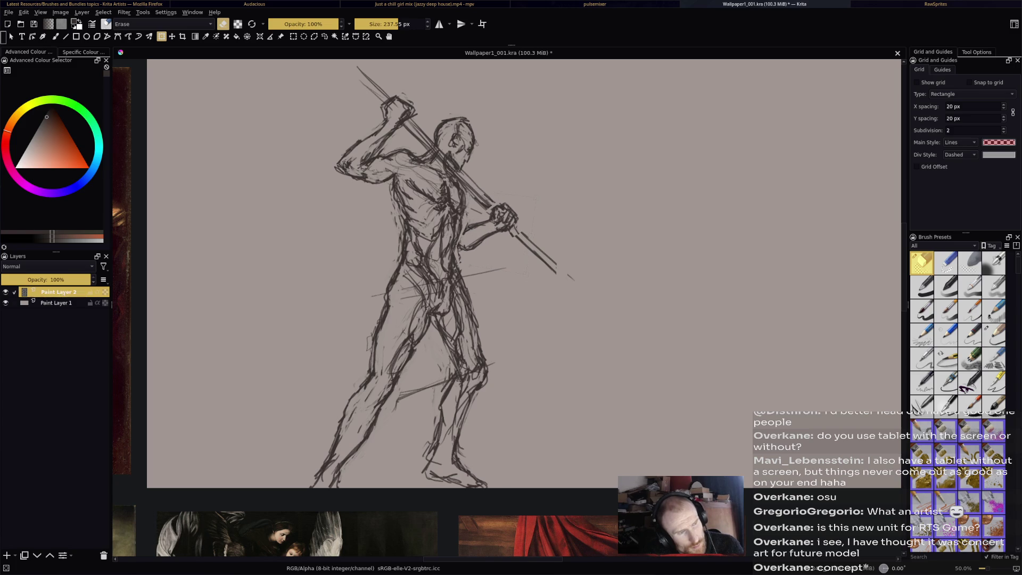
key("ctrl+z")
key("ctrl+z")
key("ctrl+z")
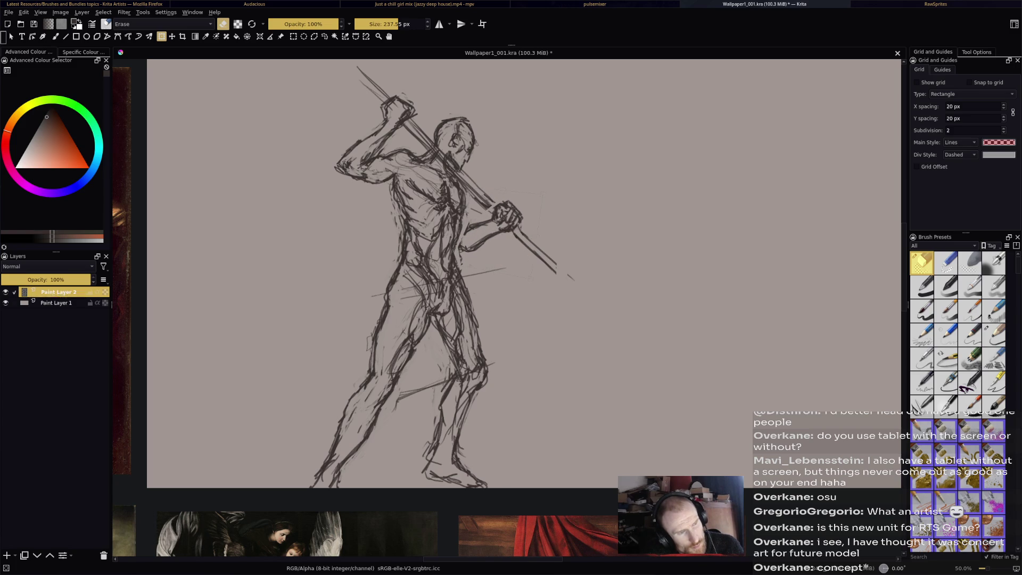
key("b")
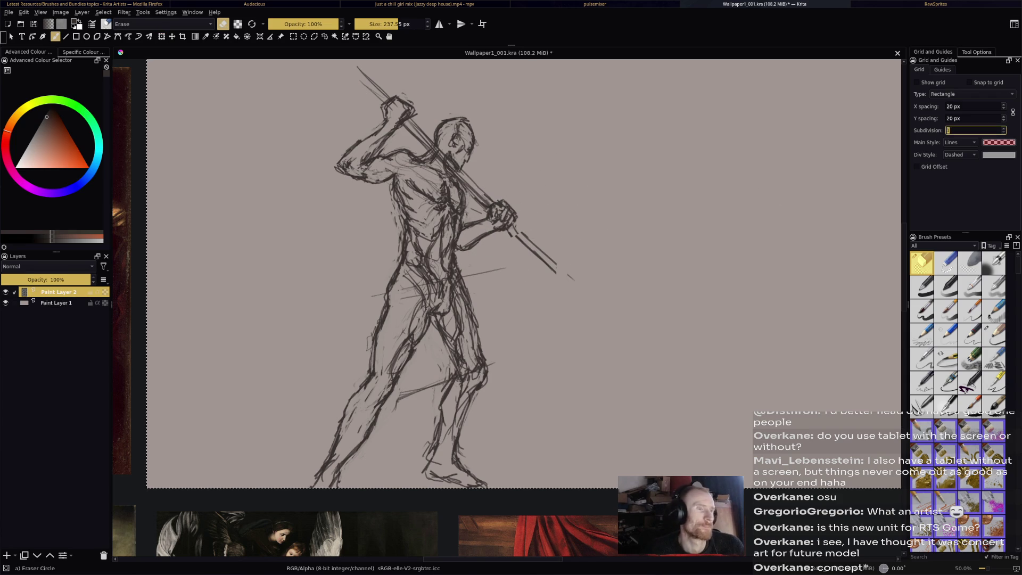
Zoom in on the hand and switch back to the Pencil-3 Large 4B preset.
scroll(665, 221, "down", 6)
scroll(693, 238, "up", 2)
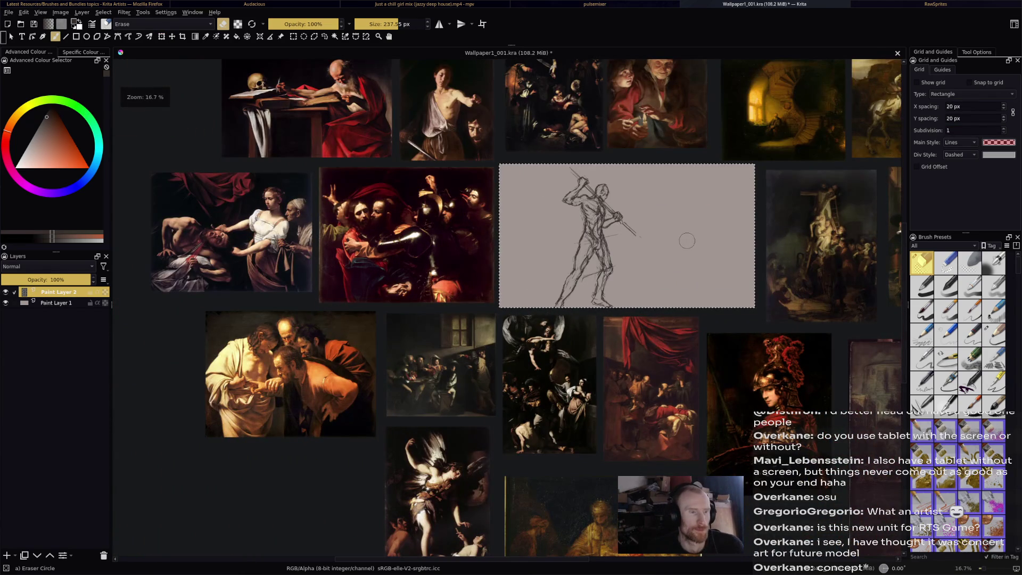
scroll(625, 219, "up", 3)
scroll(586, 196, "up", 2)
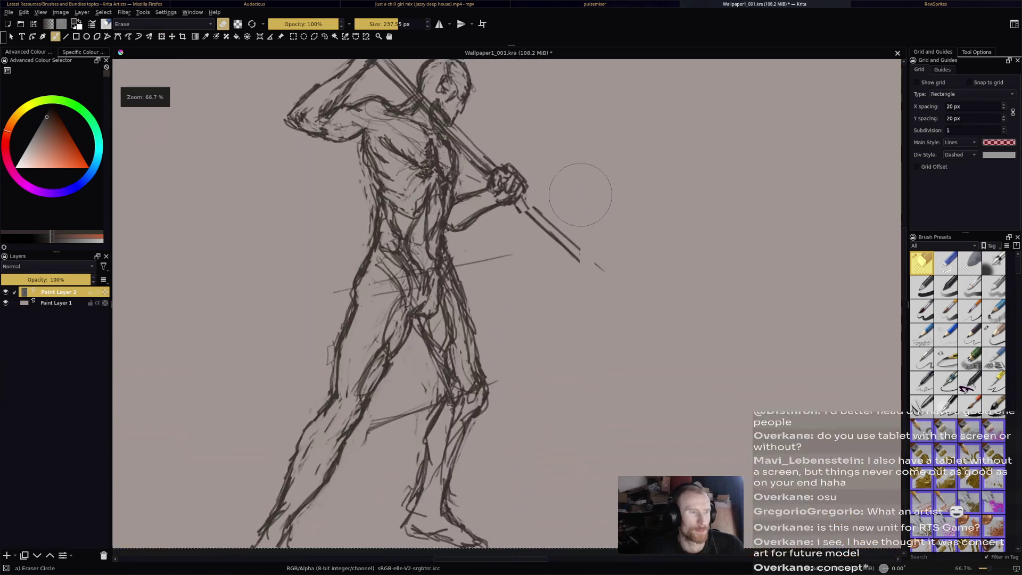
key("slash")
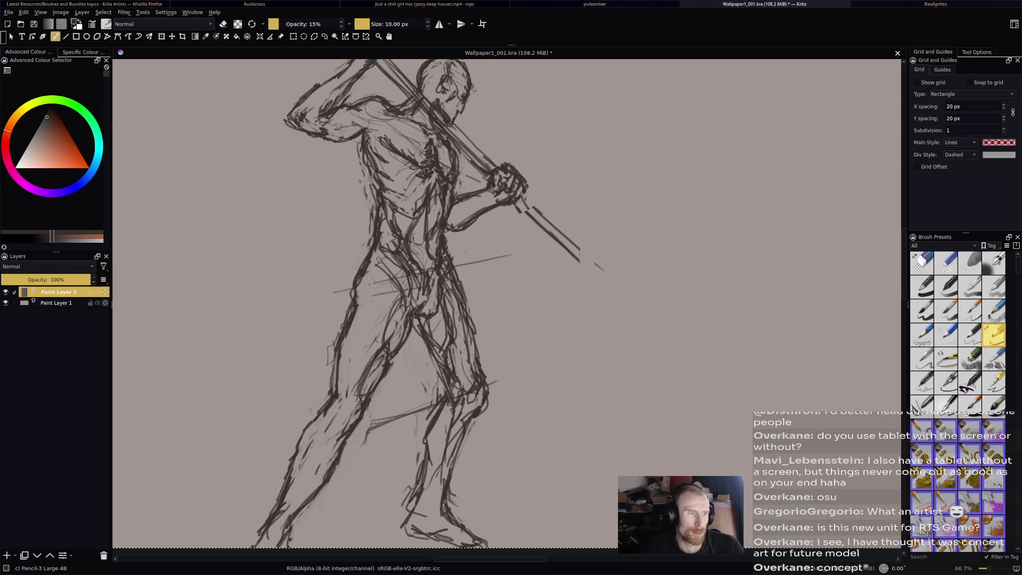
Touch up the gripping hand's lines, alternating between pencil and eraser modes.
key("e")
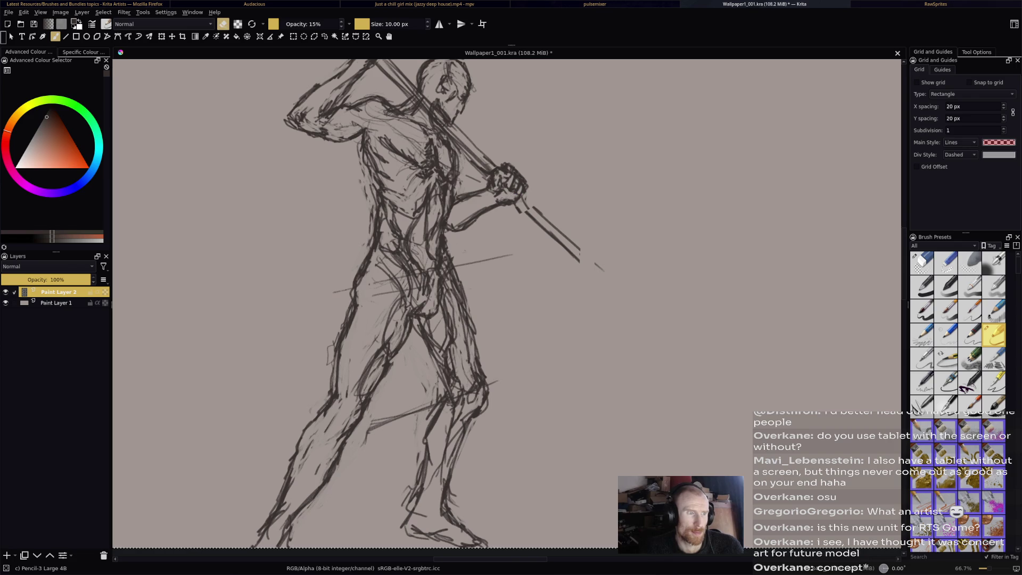
key("e")
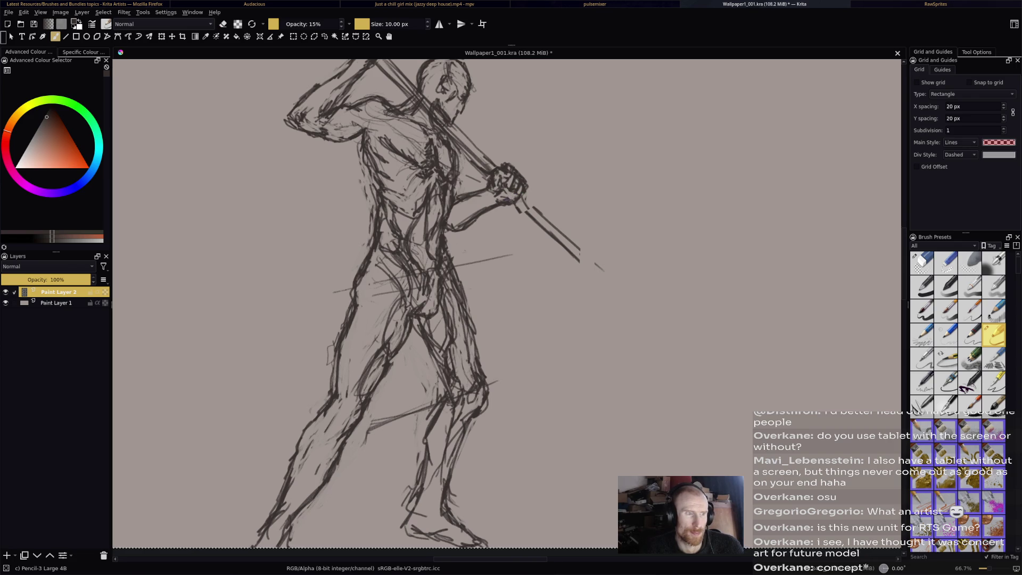
key("e")
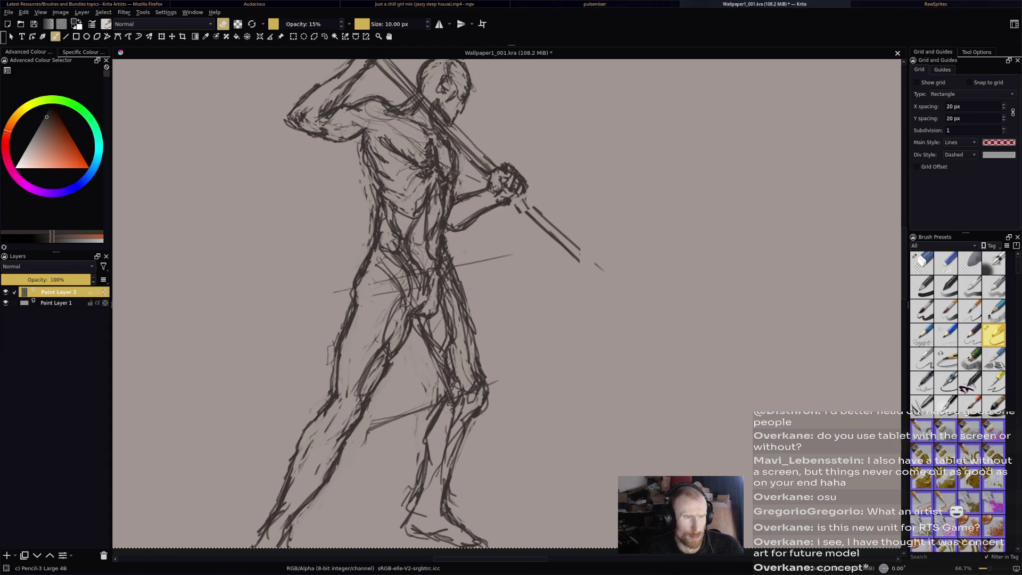
key("e")
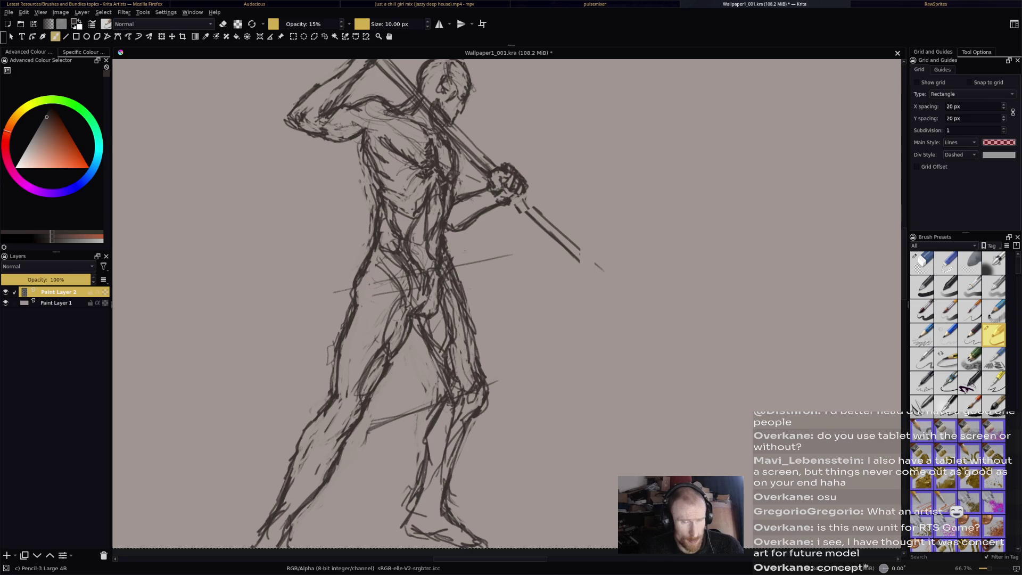
key("e")
key("e")
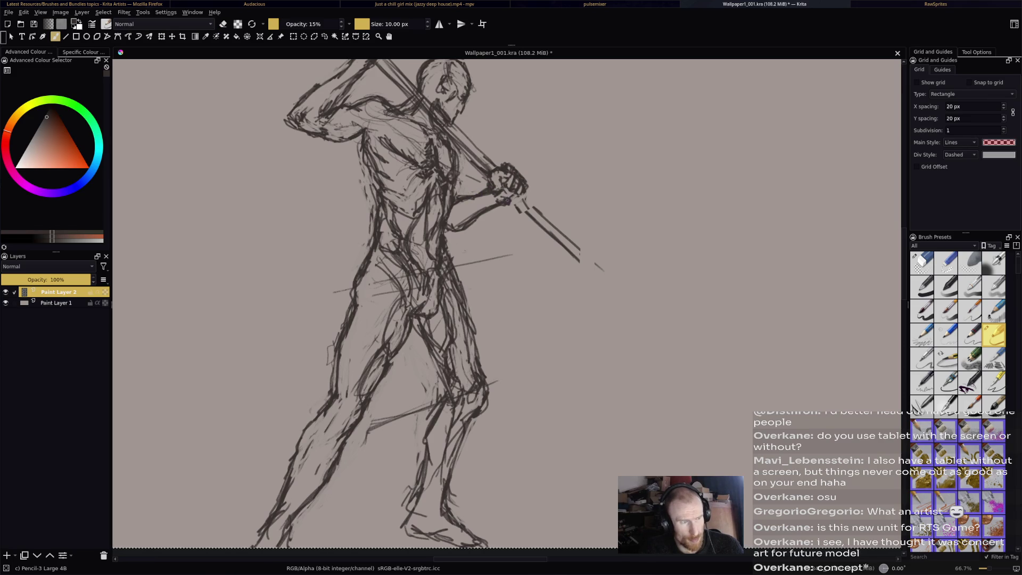
Polygon-select the forward hand and rotate it slightly so the grip lines up with the pole.
left_click(314, 36)
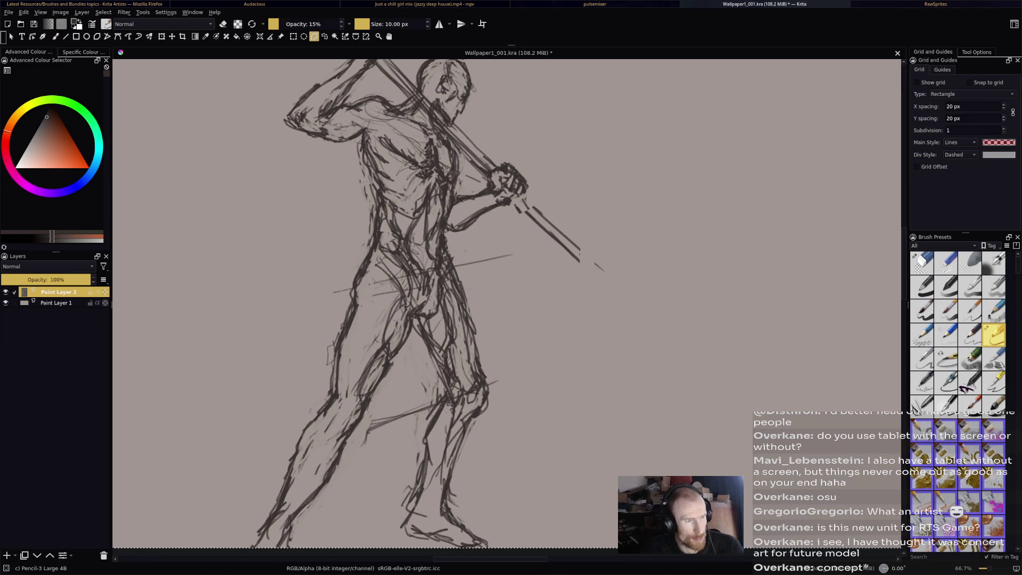
left_click(512, 145)
left_click(544, 184)
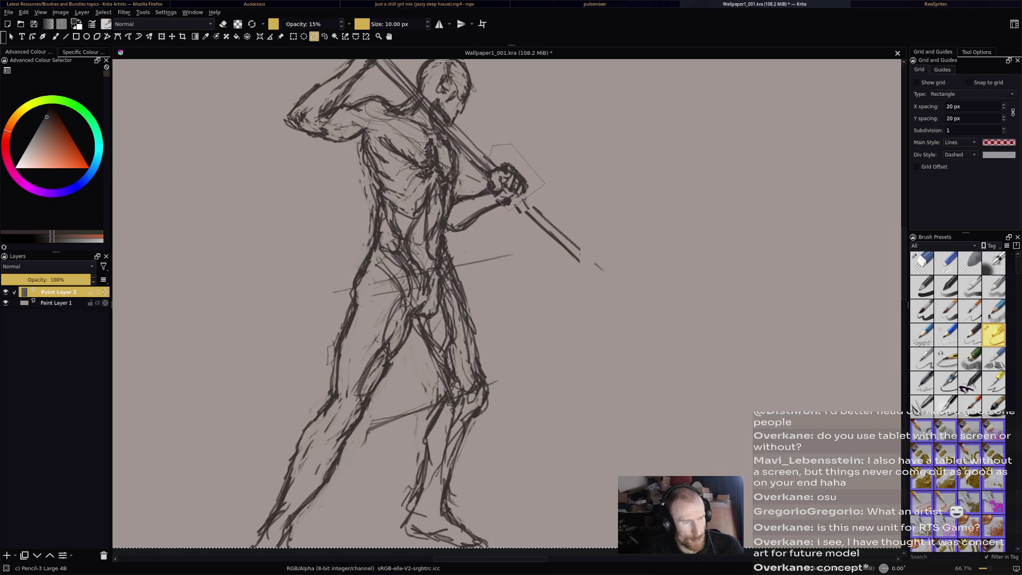
left_click(493, 145)
key("ctrl+t")
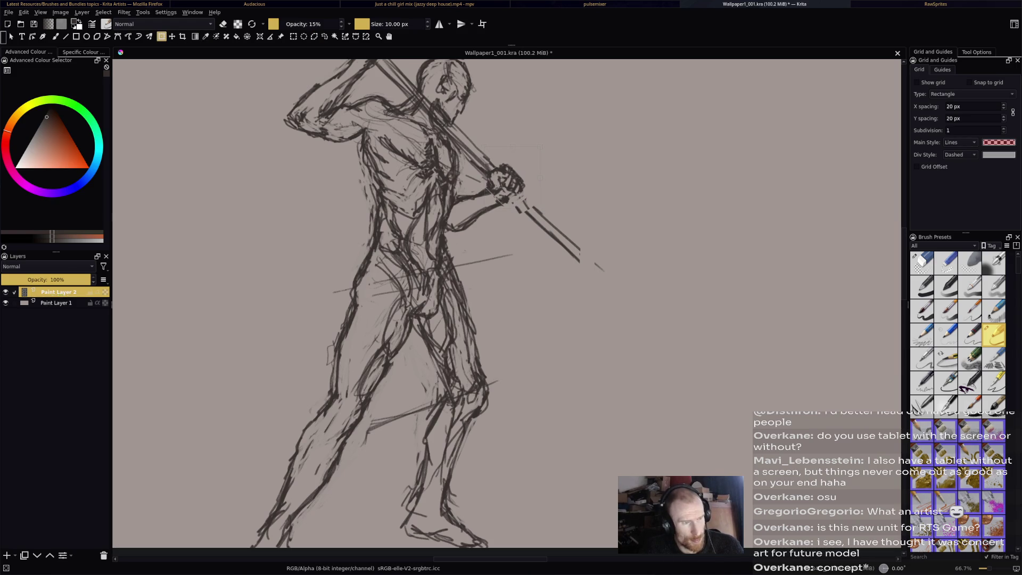
key("b")
key("ctrl+a")
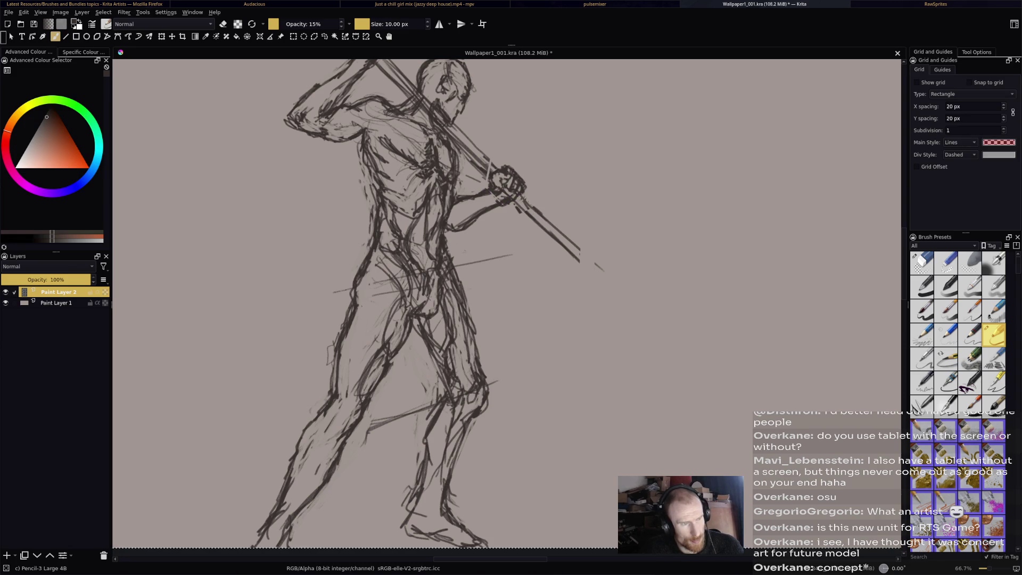
key("e")
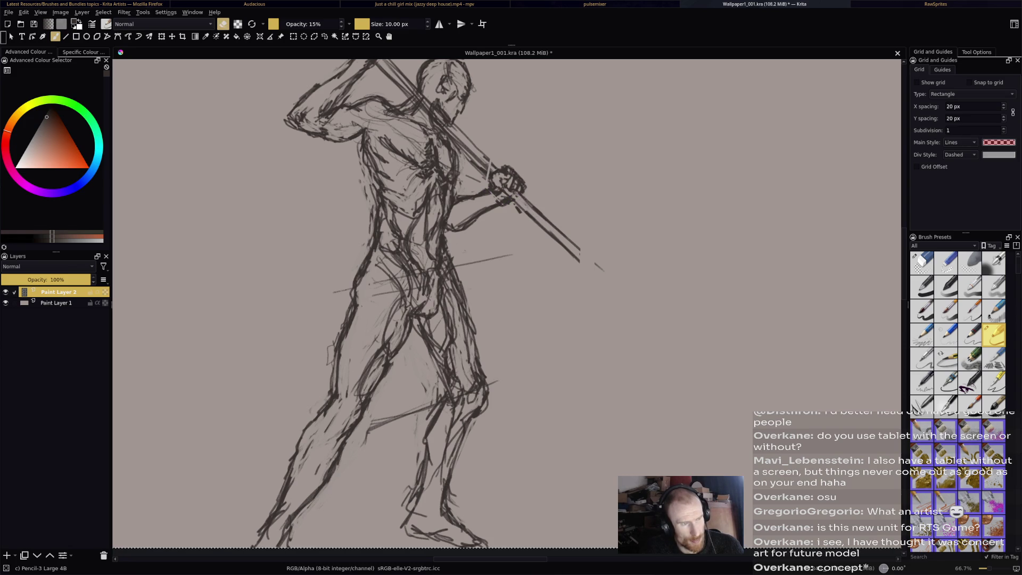
key("minus")
key("minus")
key("minus")
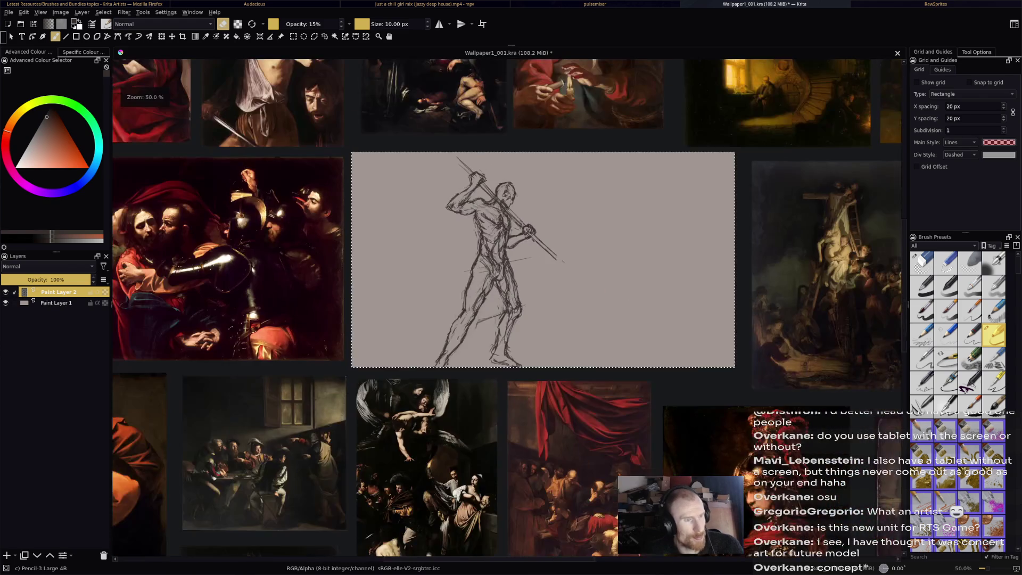
Lightly erase some torso lines and add faint pencil strokes around the torso.
key("plus")
key("plus")
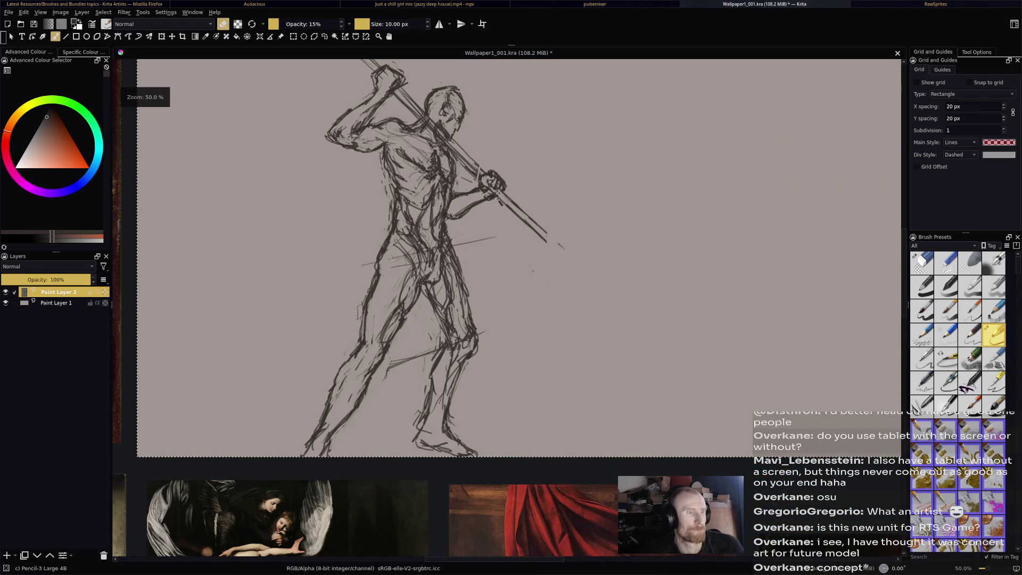
key("minus")
key("plus")
key("plus")
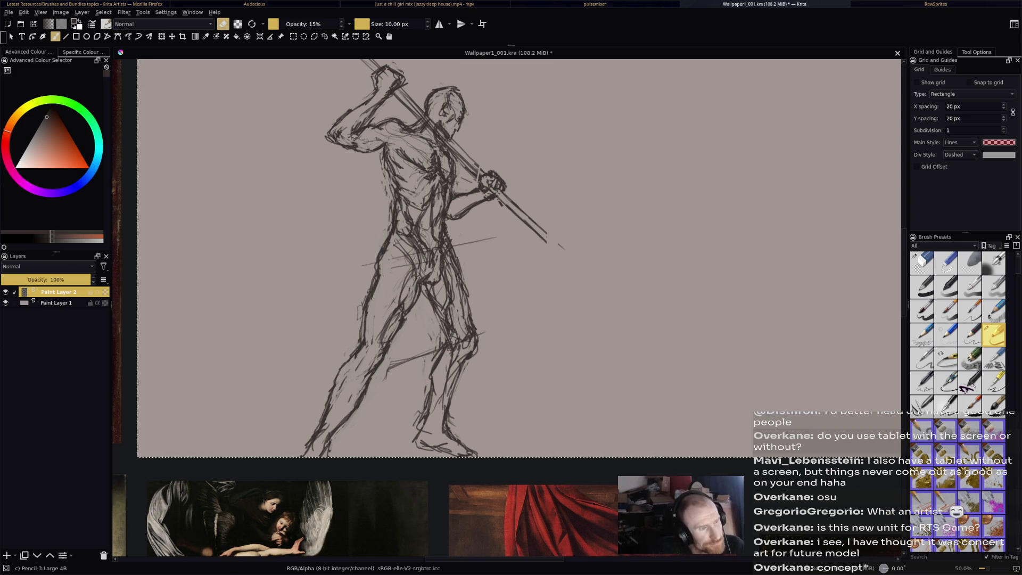
key("e")
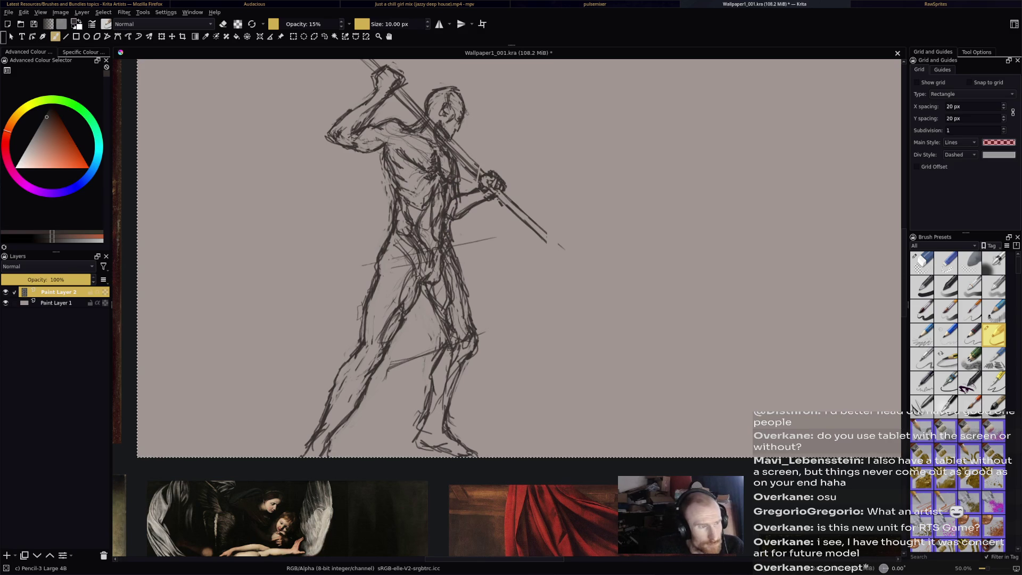
key("e")
mouse_move(442, 203)
left_mouse_down()
mouse_move(447, 242)
mouse_move(450, 226)
left_mouse_up()
key("e")
left_click_drag(393, 153, 390, 181)
mouse_move(401, 189)
left_mouse_down()
mouse_move(409, 199)
mouse_move(395, 220)
left_mouse_up()
Erase stray strokes along the waist and left side, toggling between eraser and pencil.
key("e")
left_click_drag(395, 160, 391, 203)
left_click_drag(388, 159, 388, 223)
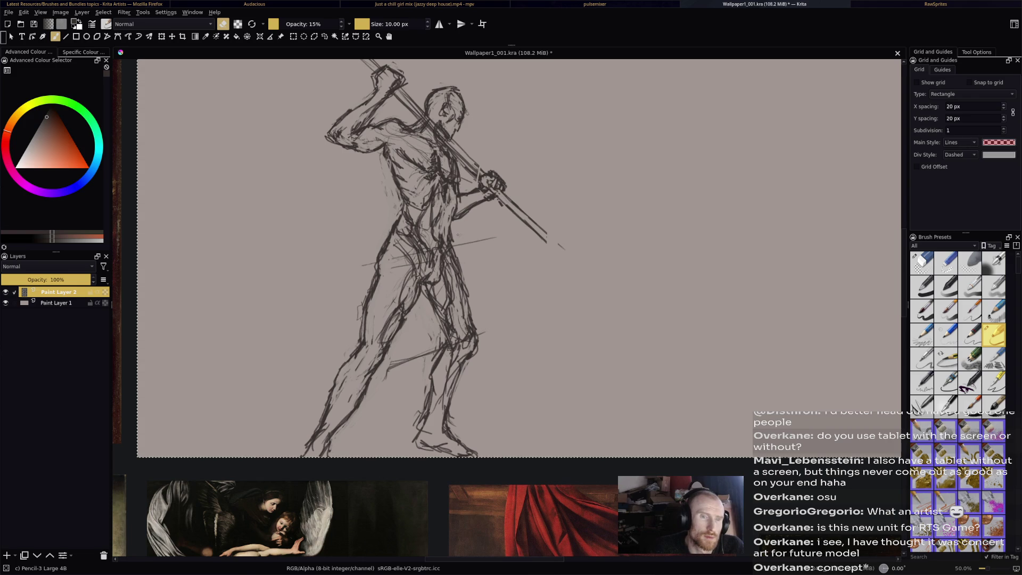
key("e")
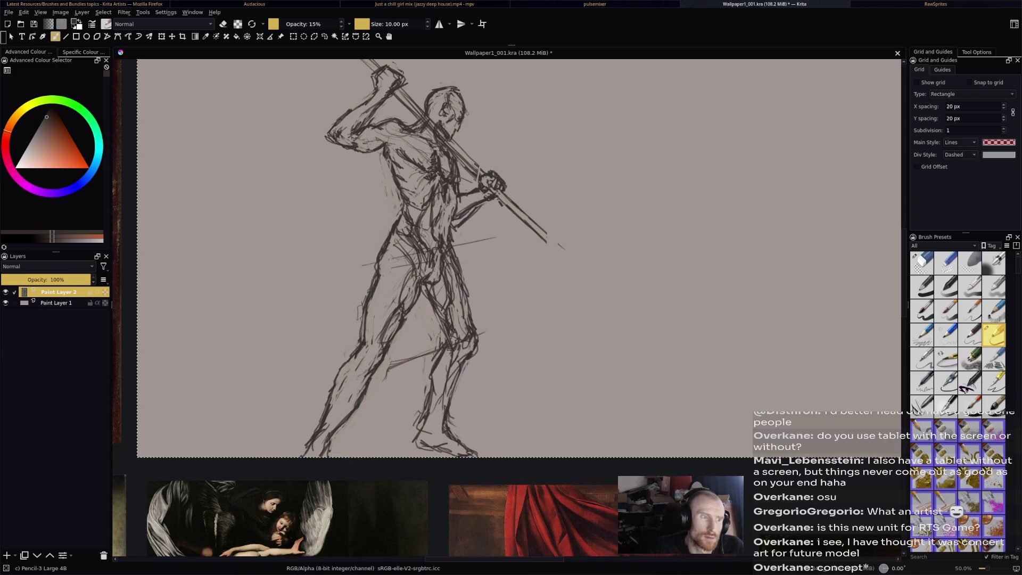
key("e")
key("e")
key("e")
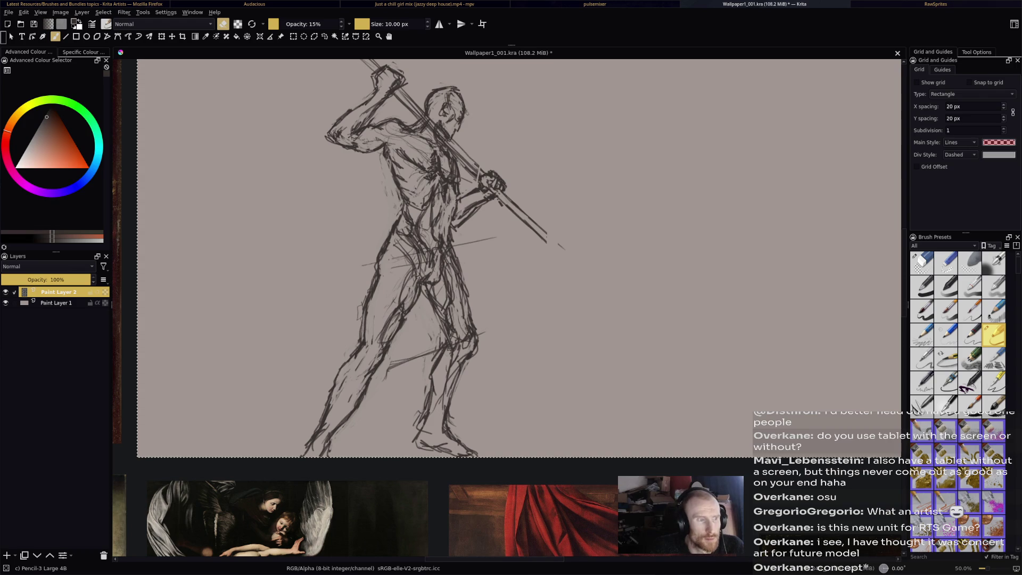
key("e")
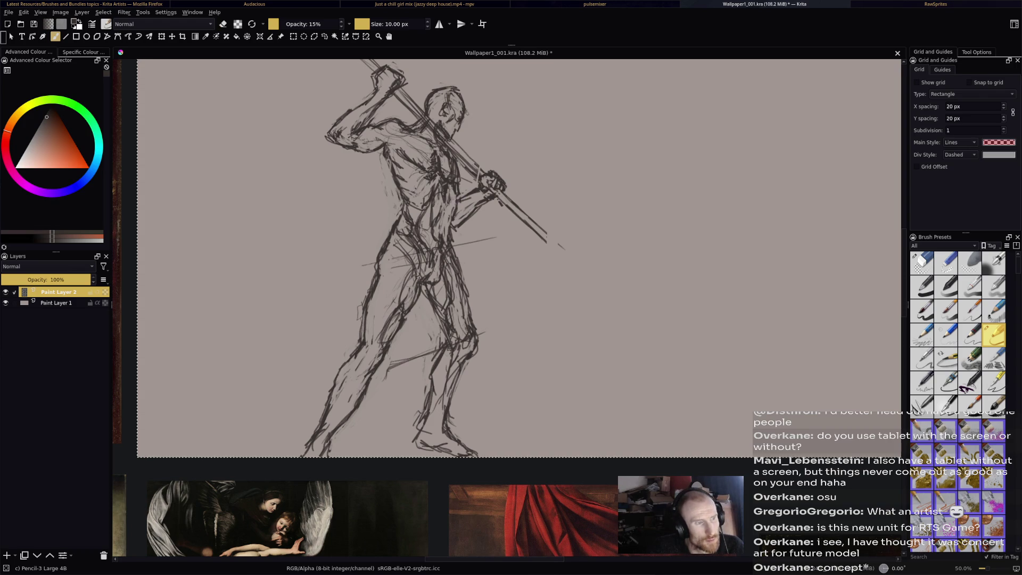
key("e")
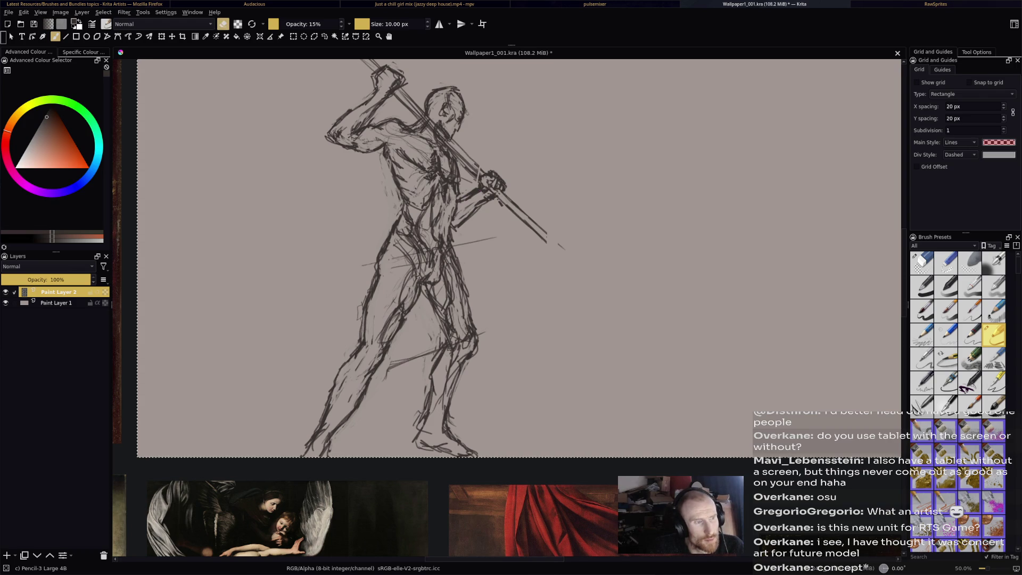
key("e")
key("e")
Wipe out the old front hand with the Eraser Circle brush and redraw it with the 4B pencil.
key("e")
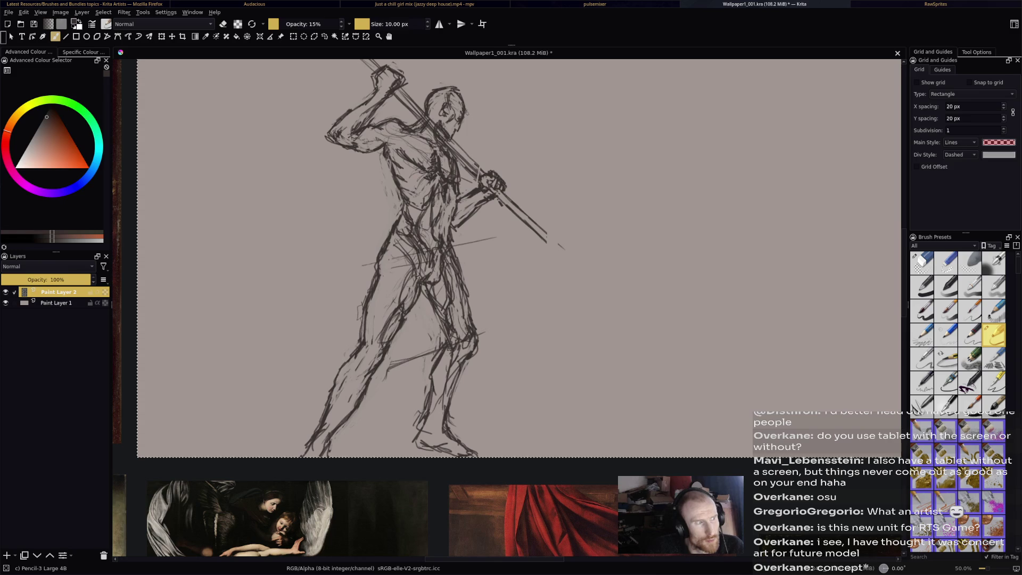
mouse_move(477, 186)
left_mouse_down()
mouse_move(498, 170)
mouse_move(491, 184)
left_mouse_up()
key("e")
left_click(921, 262)
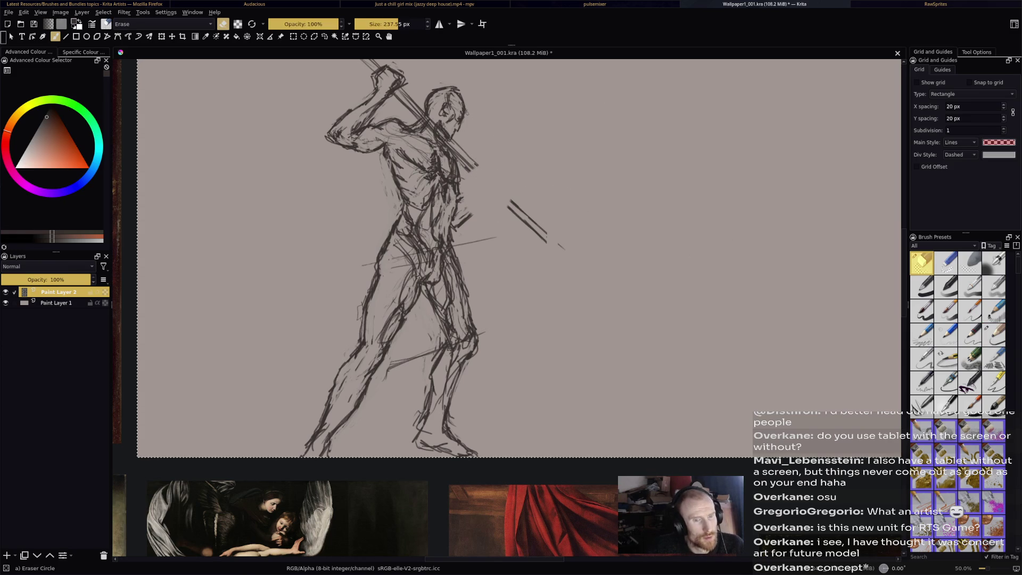
key("/")
key("e")
left_click_drag(458, 201, 496, 186)
left_click_drag(465, 224, 500, 205)
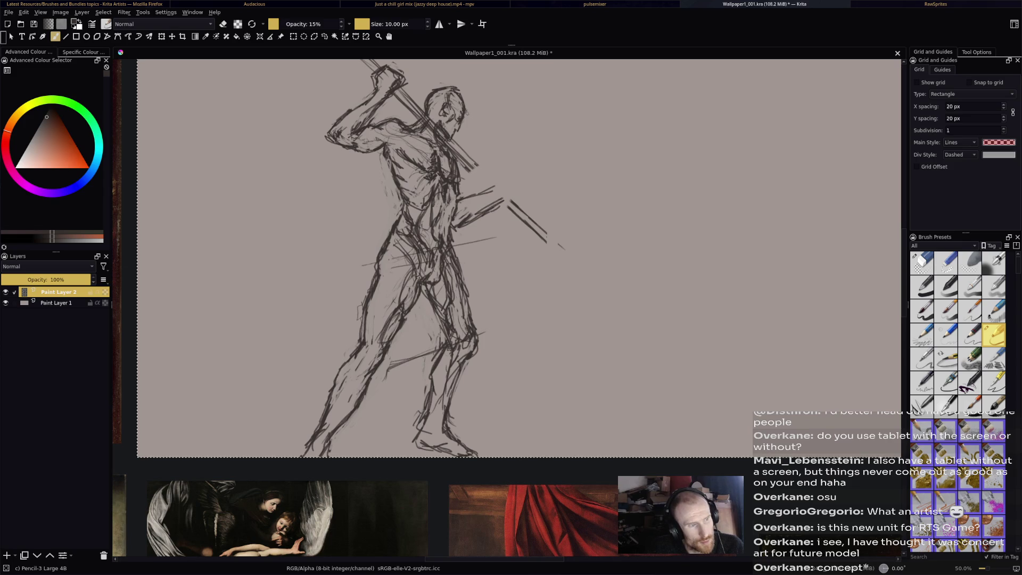
key("e")
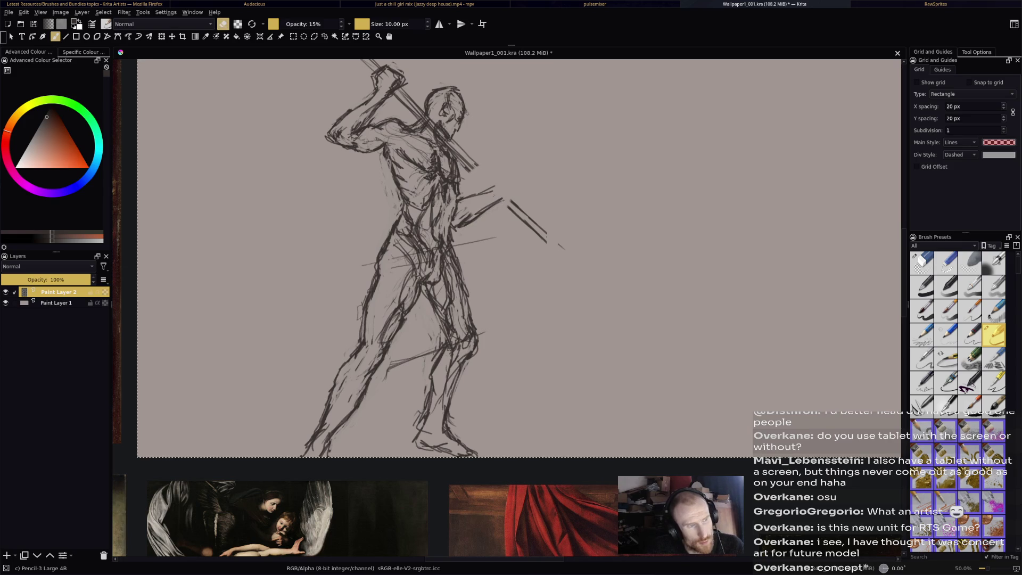
key("e")
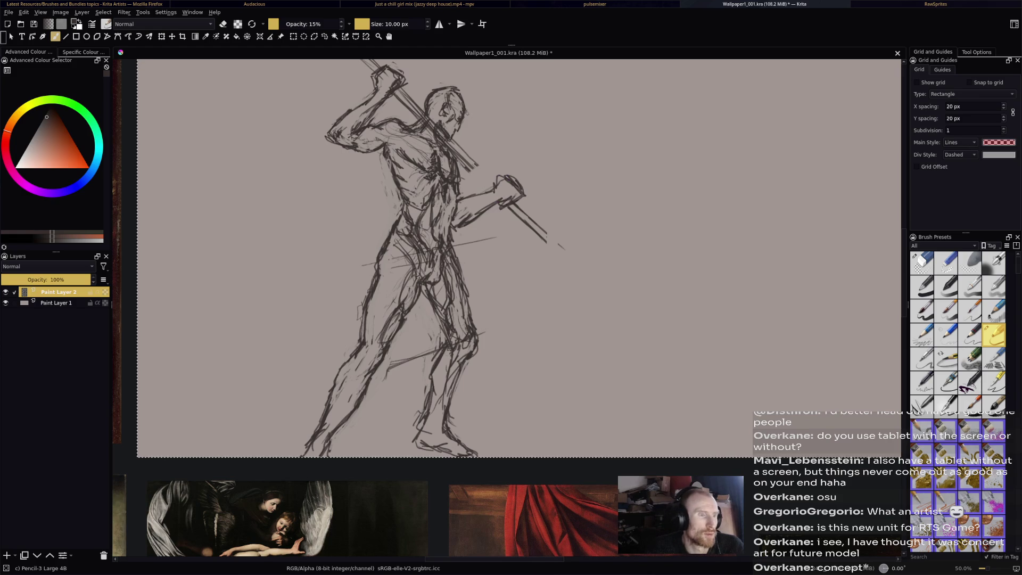
Redraw the staff from the shoulder through the fist, extending it down-right past the hand.
key("e")
left_click_drag(522, 191, 508, 207)
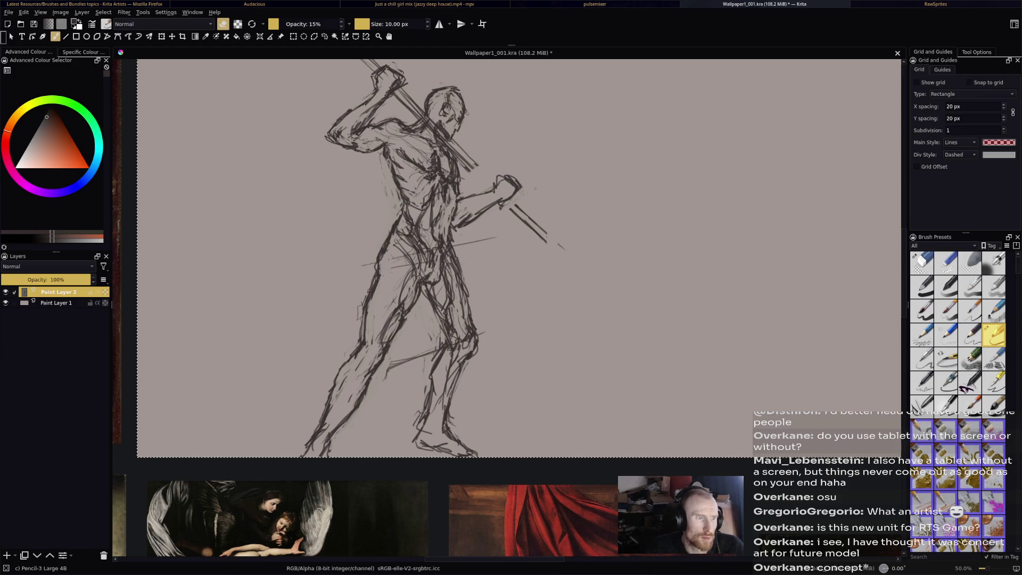
key("e")
left_click_drag(436, 130, 494, 184)
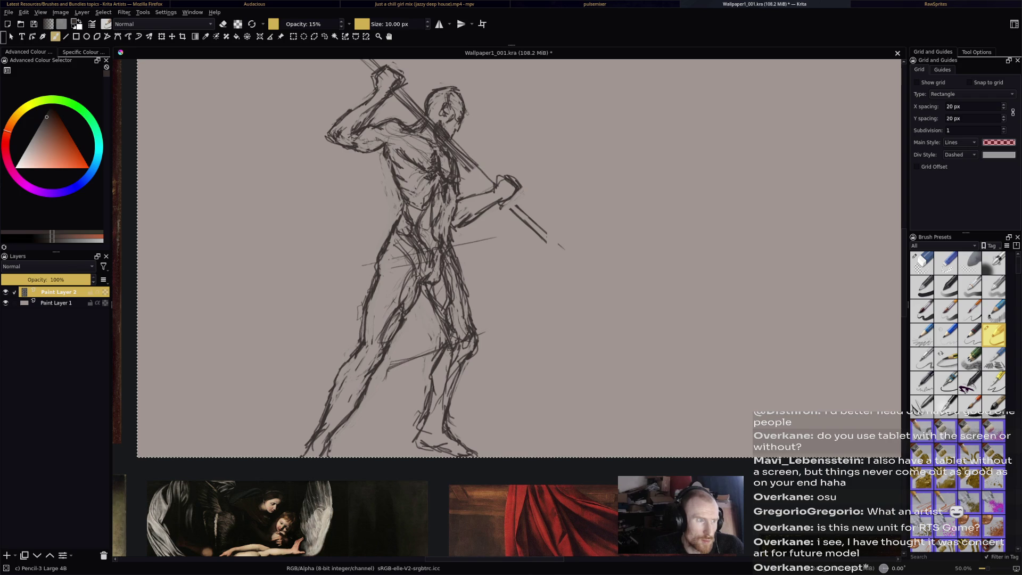
left_click_drag(453, 139, 543, 227)
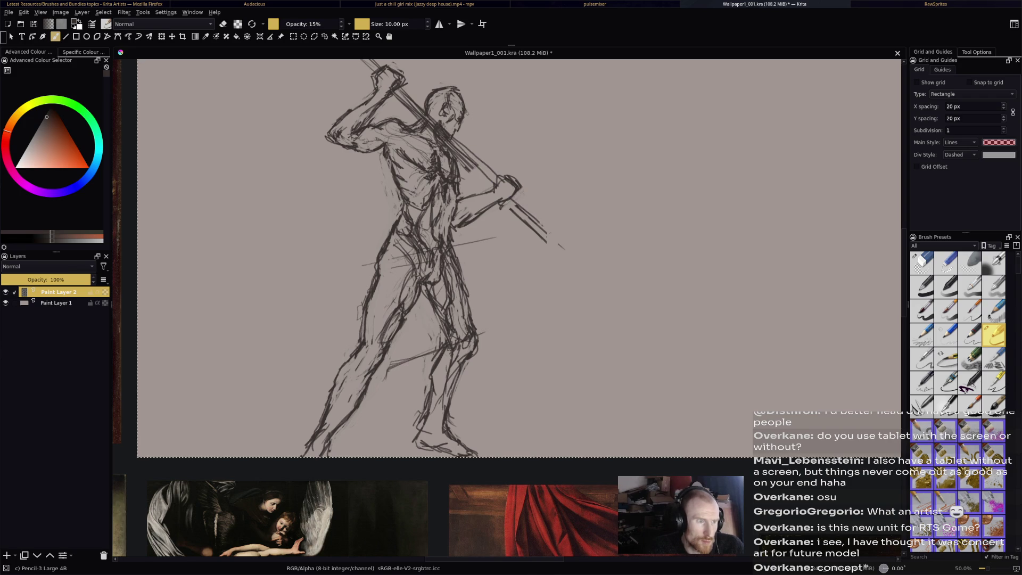
mouse_move(514, 192)
left_mouse_down()
mouse_move(567, 240)
mouse_move(524, 221)
mouse_move(547, 234)
left_mouse_up()
key("e")
left_click_drag(455, 152, 473, 169)
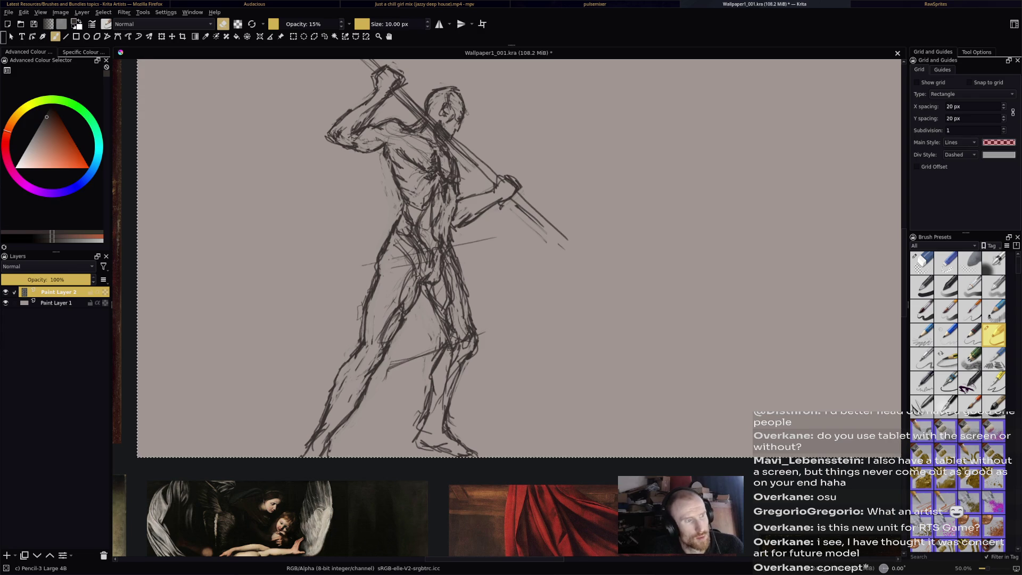
Add a short stroke on the torso and erase part of its contour lines.
key("e")
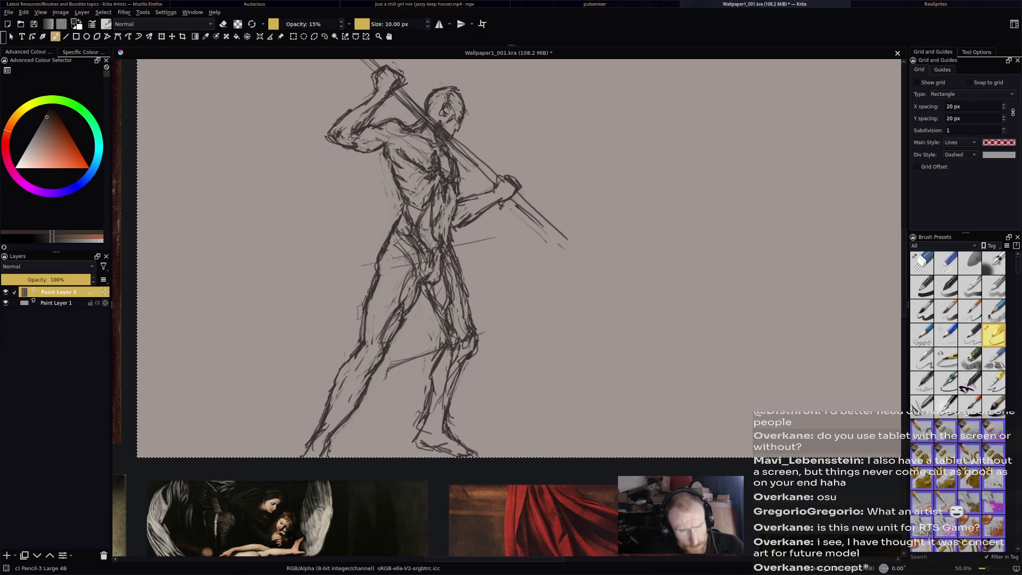
key("e")
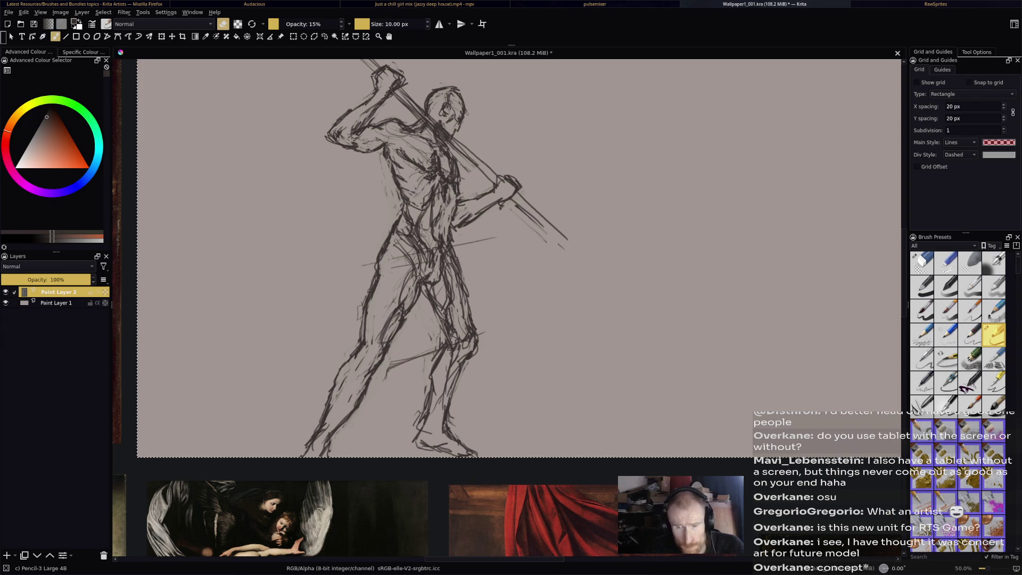
key("e")
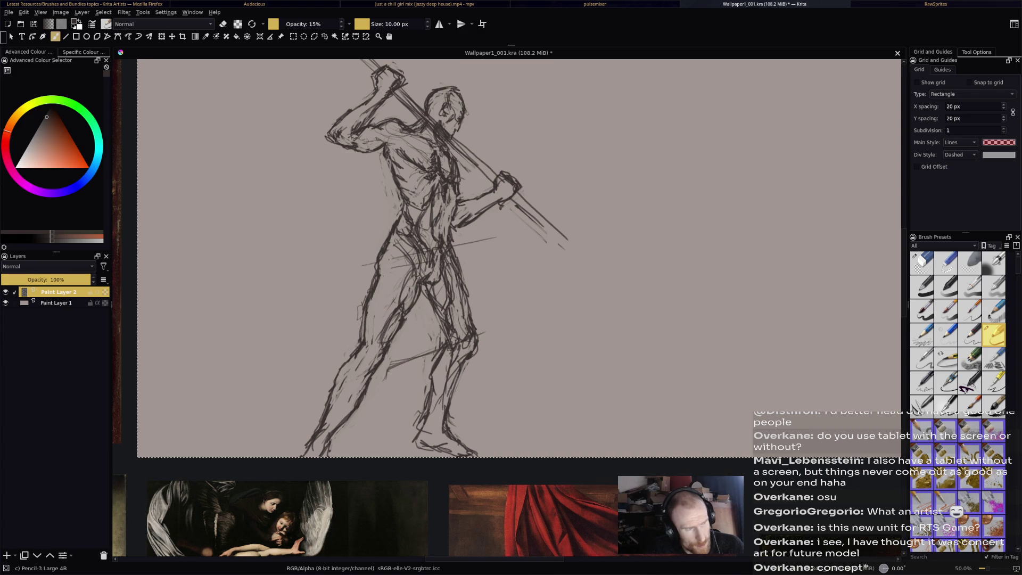
key("e")
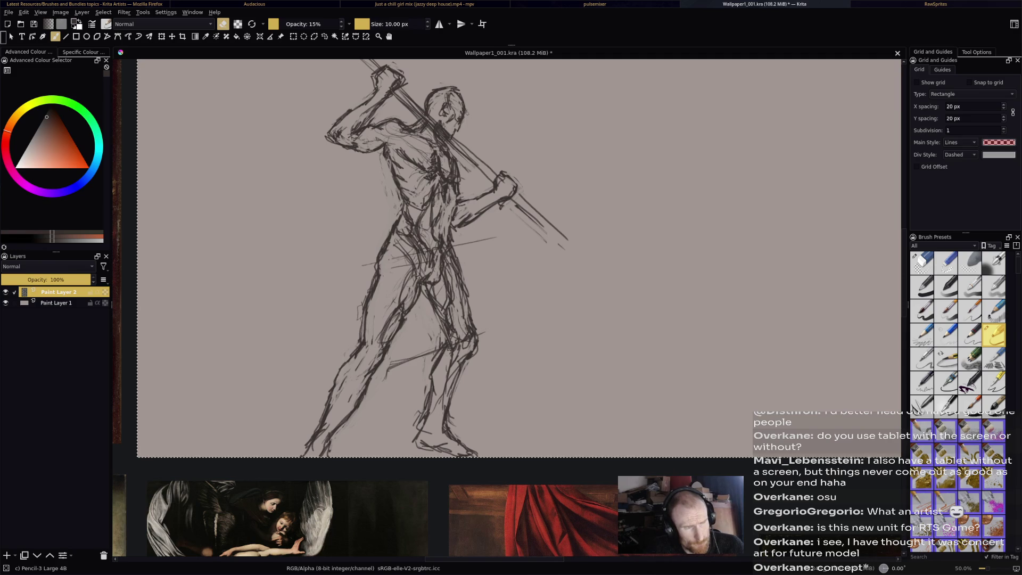
key("e")
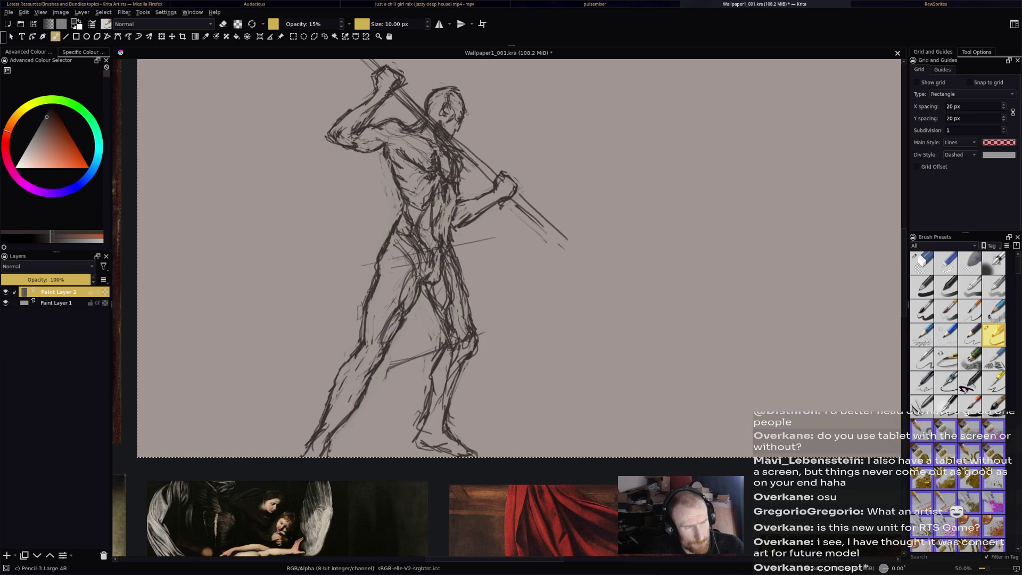
left_click_drag(460, 184, 459, 201)
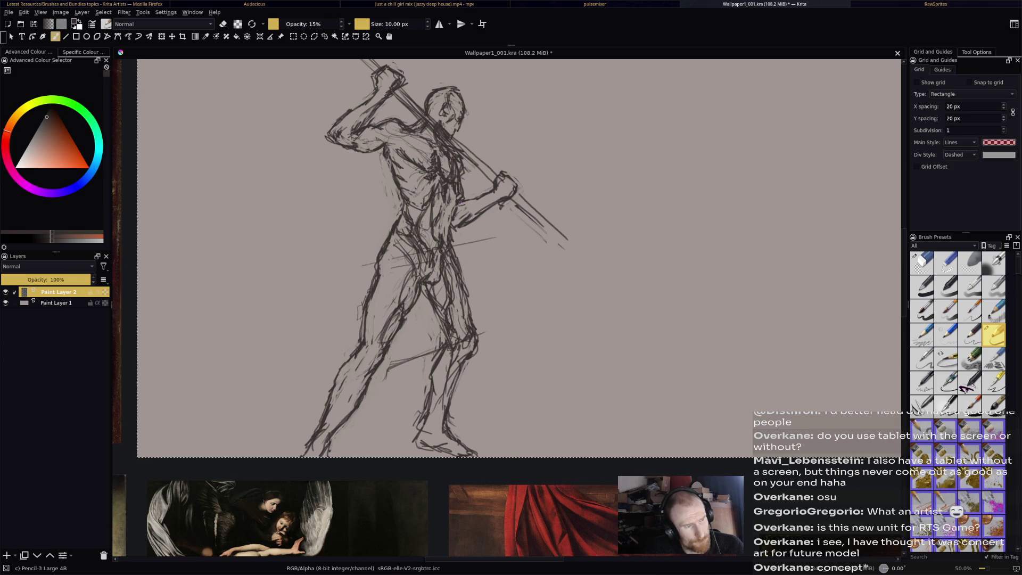
key("e")
mouse_move(457, 153)
left_mouse_down()
mouse_move(456, 183)
mouse_move(464, 181)
left_mouse_up()
key("e")
Add a short dark line on the torso, lighten others, then zoom out.
key("e")
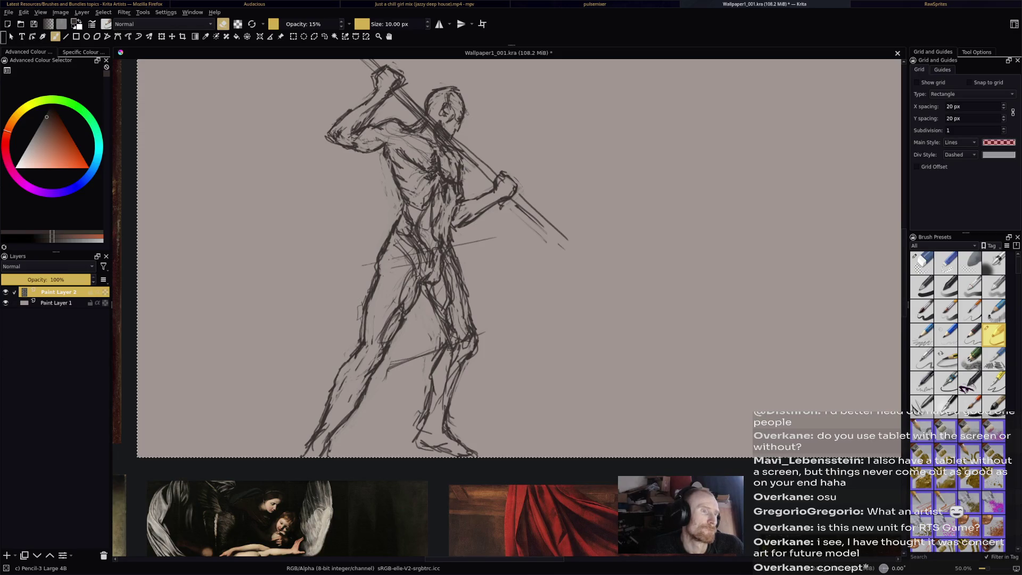
key("e")
key("e")
key("e")
left_click_drag(446, 159, 438, 174)
key("e")
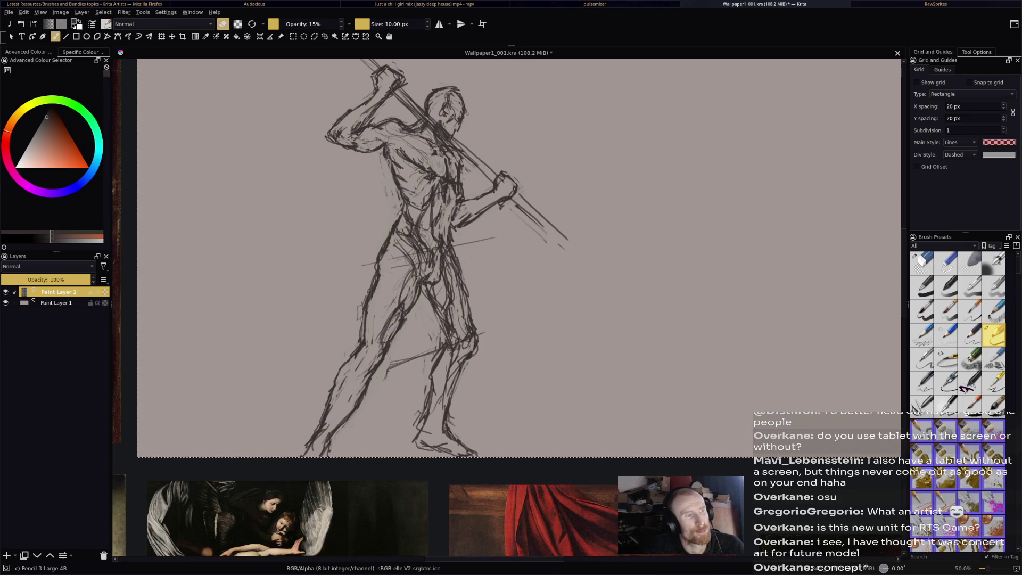
key("e")
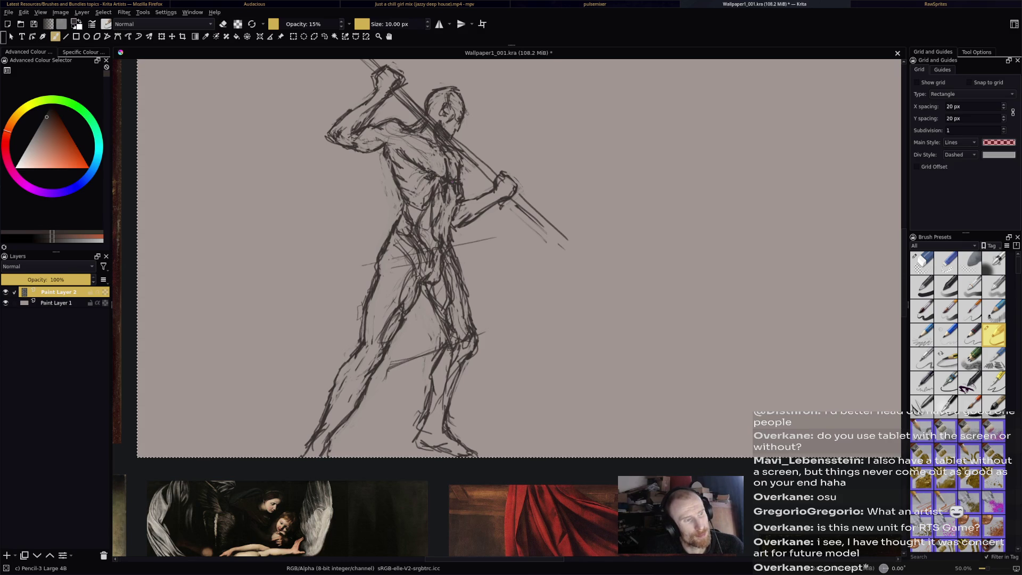
key("e")
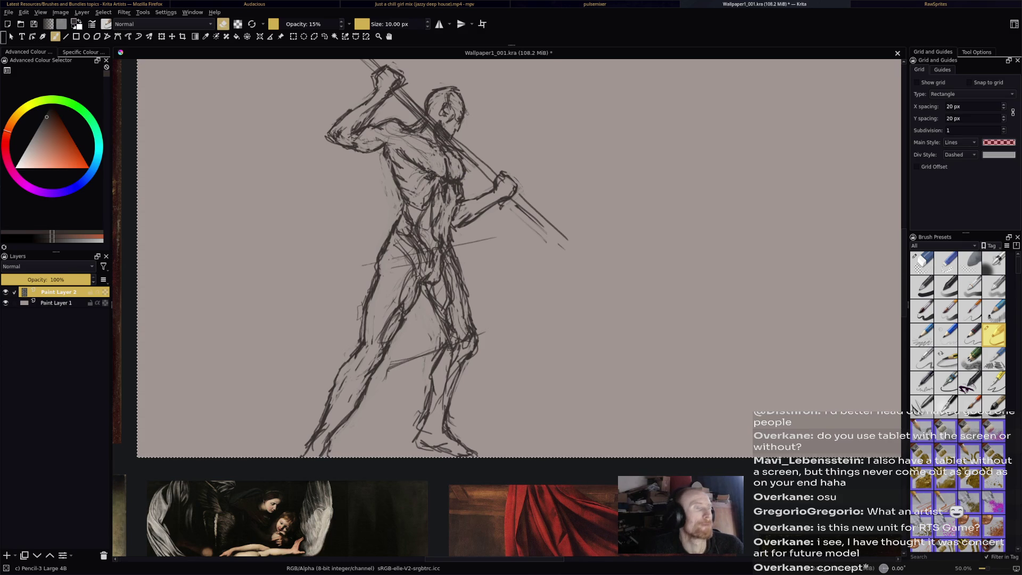
key("e")
key("e")
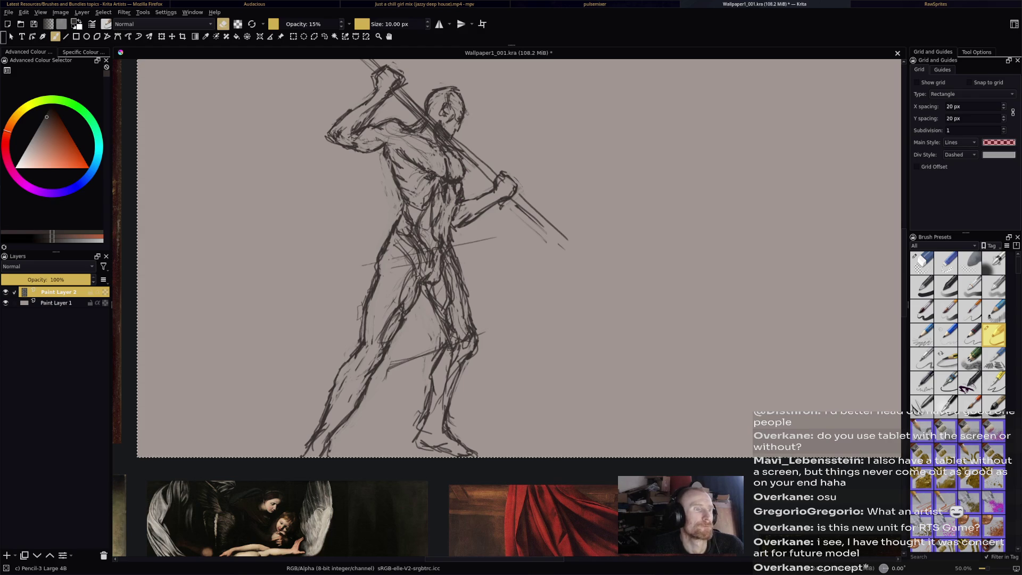
key("e")
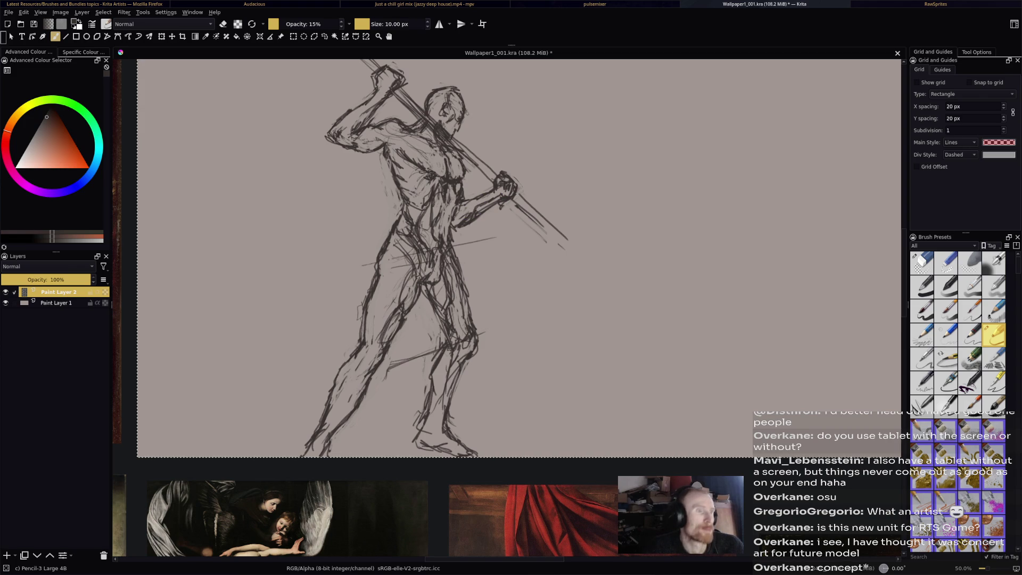
scroll(650, 177, "down", 4)
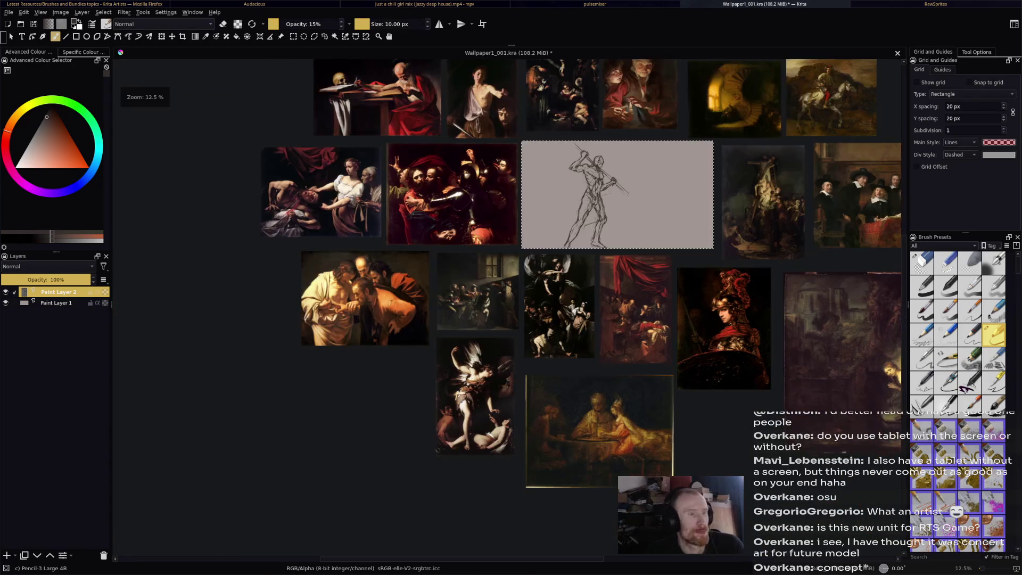
scroll(607, 201, "up", 3)
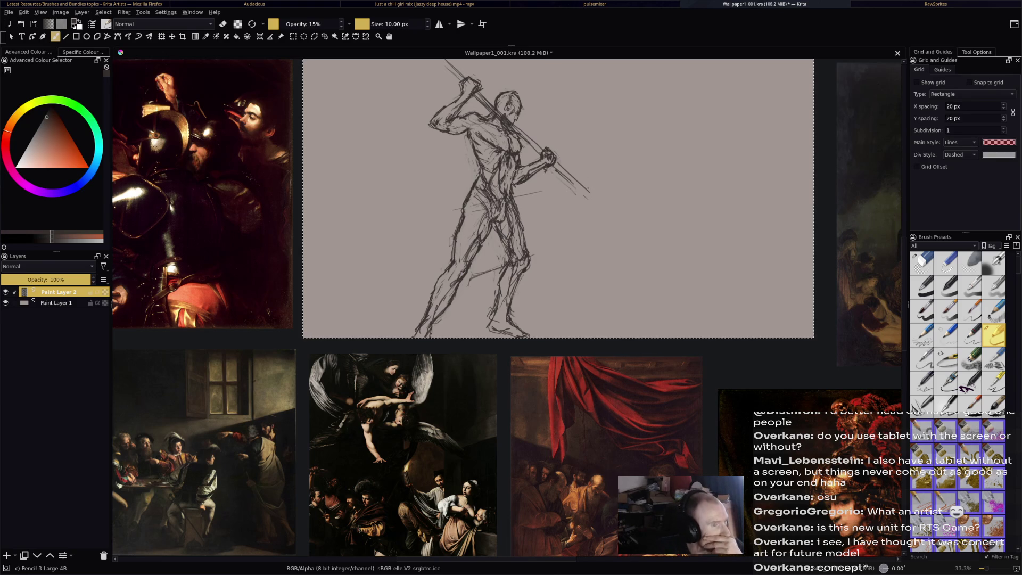
mouse_move(548, 187)
left_mouse_down()
mouse_move(574, 168)
mouse_move(593, 203)
left_mouse_up()
left_click_drag(557, 161, 616, 223)
left_click_drag(555, 162, 620, 220)
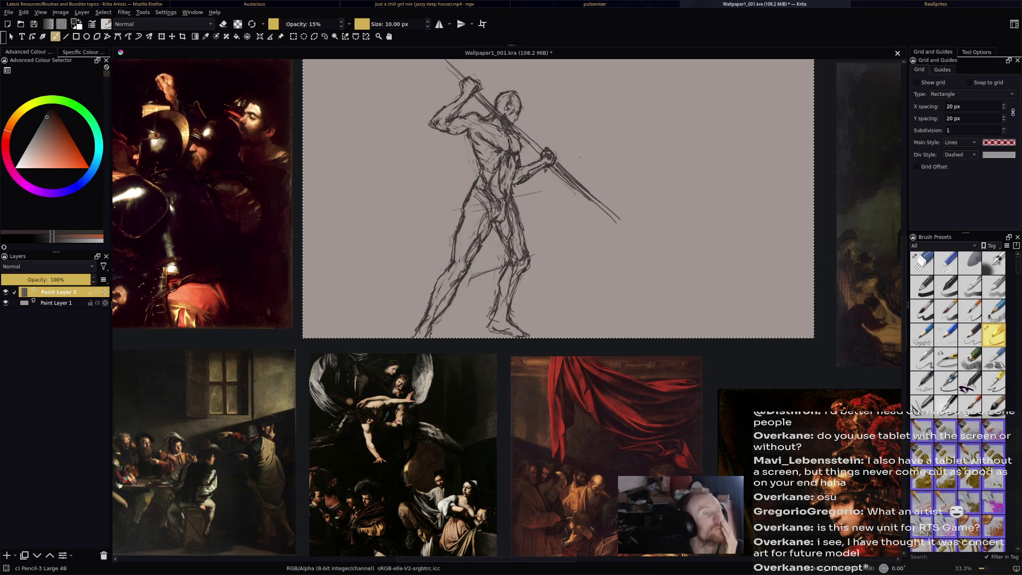
scroll(559, 255, "down", 2)
scroll(612, 256, "up", 2)
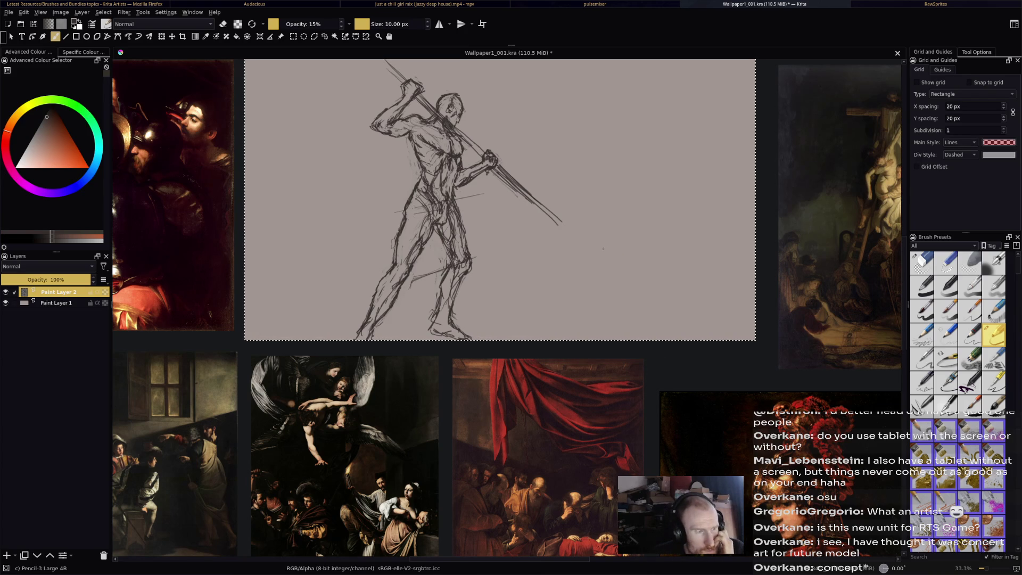
scroll(562, 234, "up", 2)
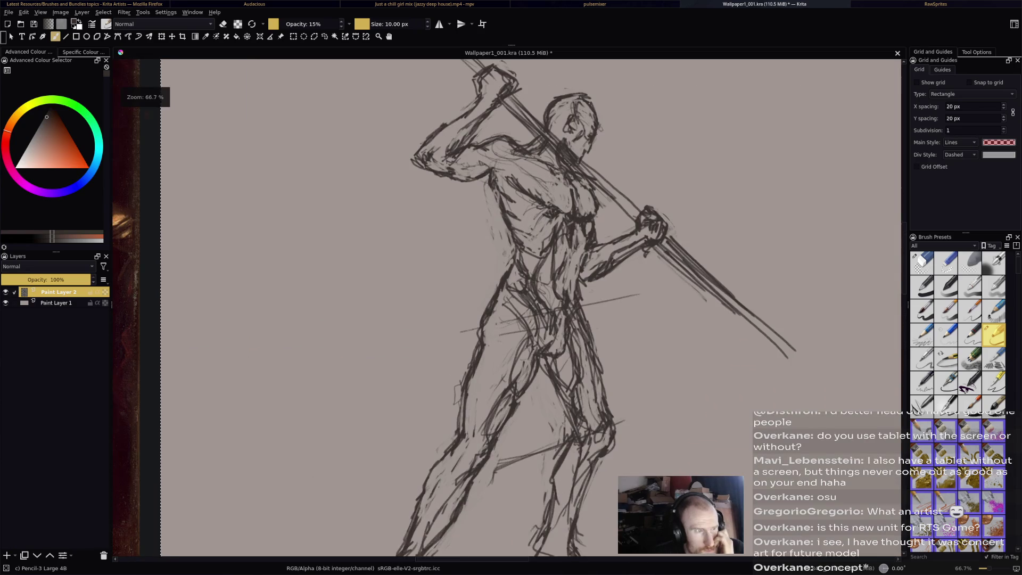
Hatch shading along the raised upper arm and forearm, lightening and darkening strokes.
mouse_move(492, 134)
left_mouse_down()
mouse_move(427, 189)
mouse_move(452, 213)
mouse_move(473, 206)
mouse_move(452, 179)
left_mouse_up()
key("e")
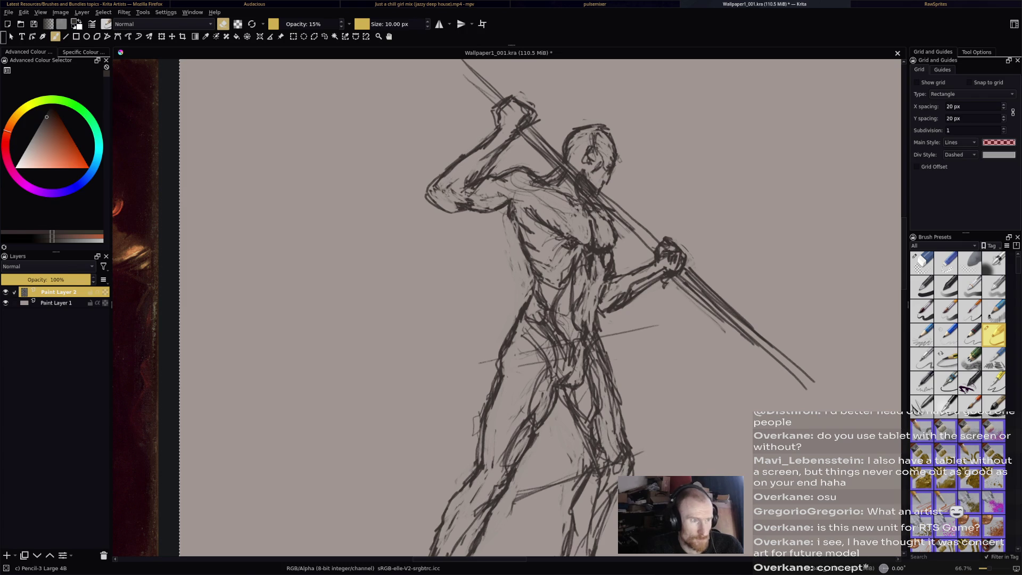
key("minus")
key("minus")
key("minus")
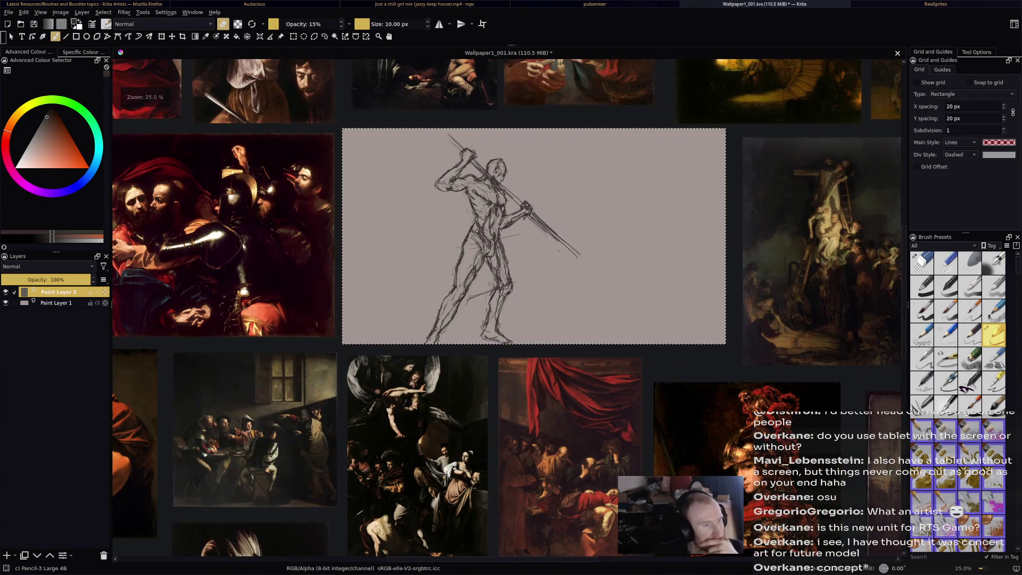
key("plus")
key("plus")
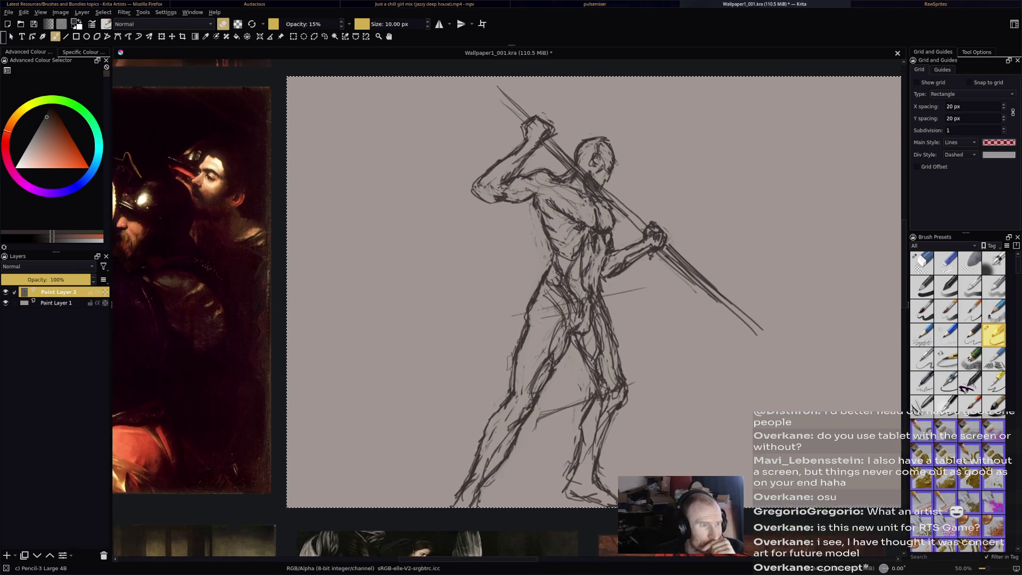
key("plus")
key("plus")
key("e")
left_click_drag(549, 170, 492, 233)
key("e")
mouse_move(571, 155)
left_mouse_down()
mouse_move(499, 233)
mouse_move(527, 210)
left_mouse_up()
key("e")
left_click_drag(516, 225, 500, 235)
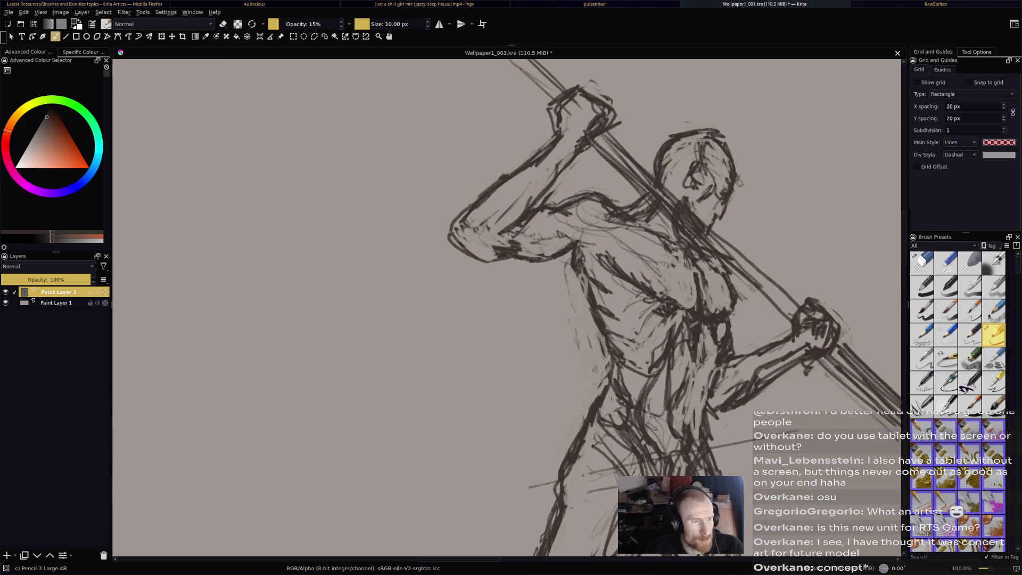
left_click_drag(537, 181, 487, 234)
left_click_drag(568, 159, 541, 181)
Lighten the lines at the top of the head and darken the face and jaw.
key("minus")
key("minus")
key("minus")
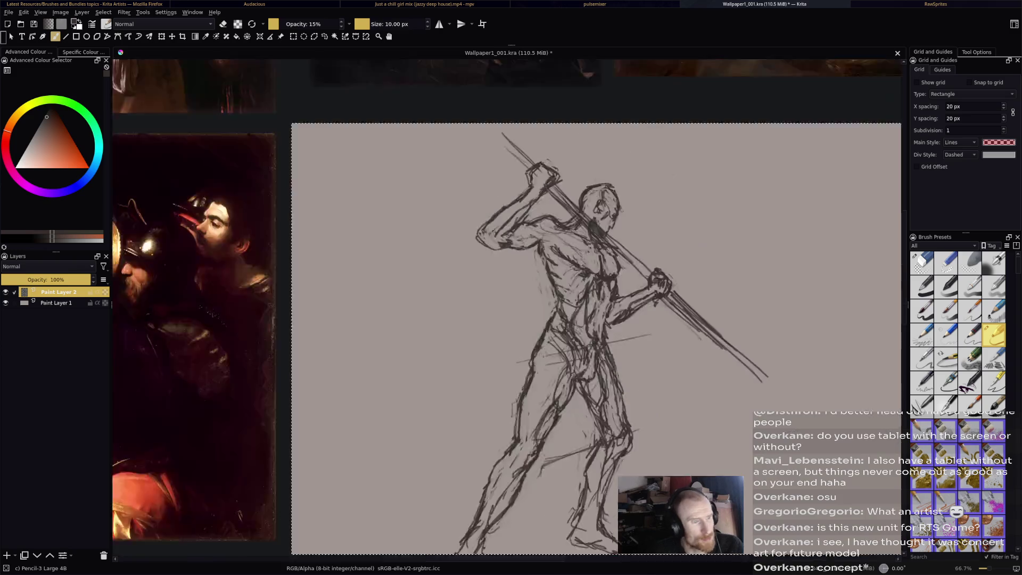
key("plus")
key("plus")
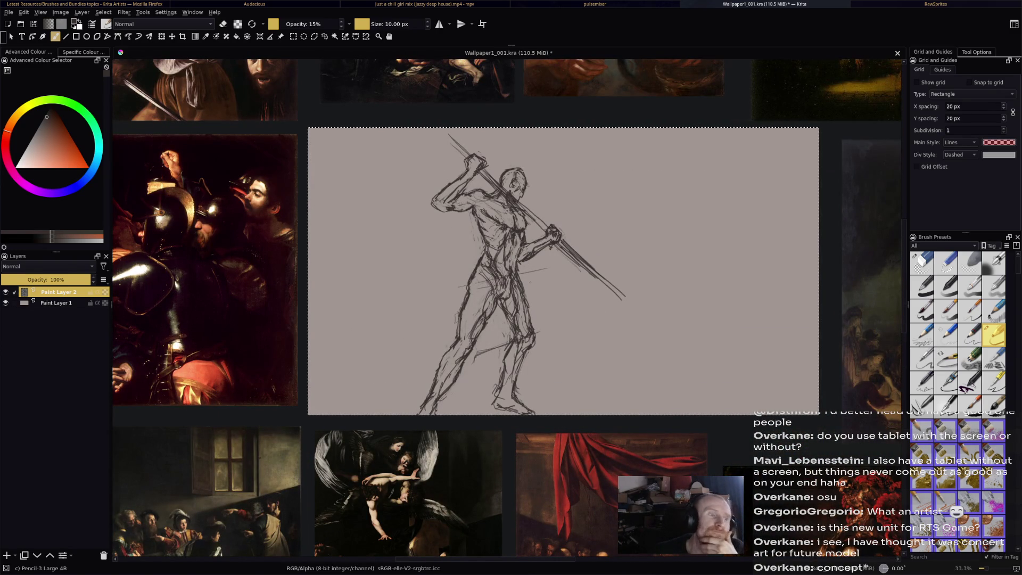
key("plus")
key("plus")
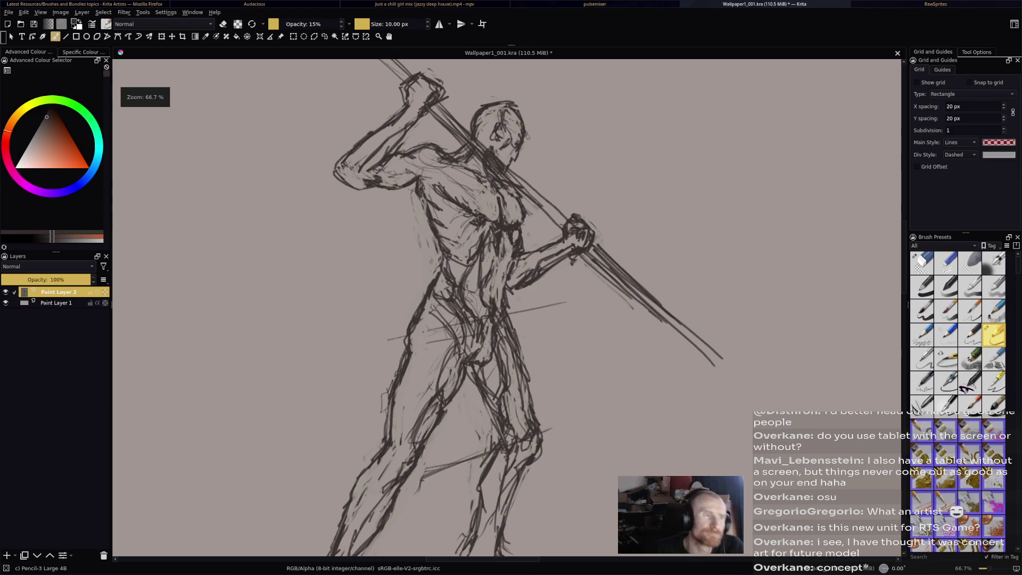
key("e")
key("e")
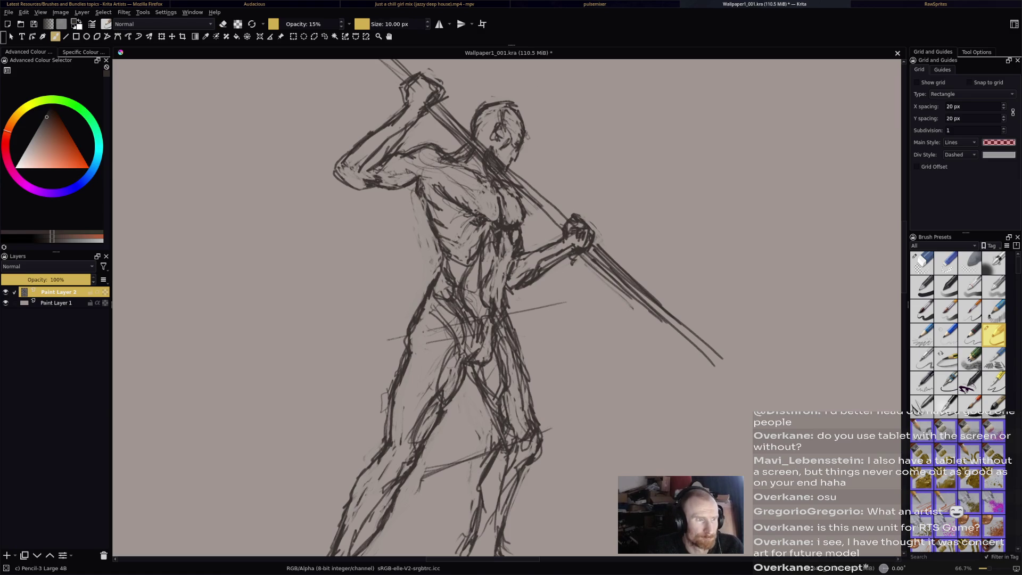
key("e")
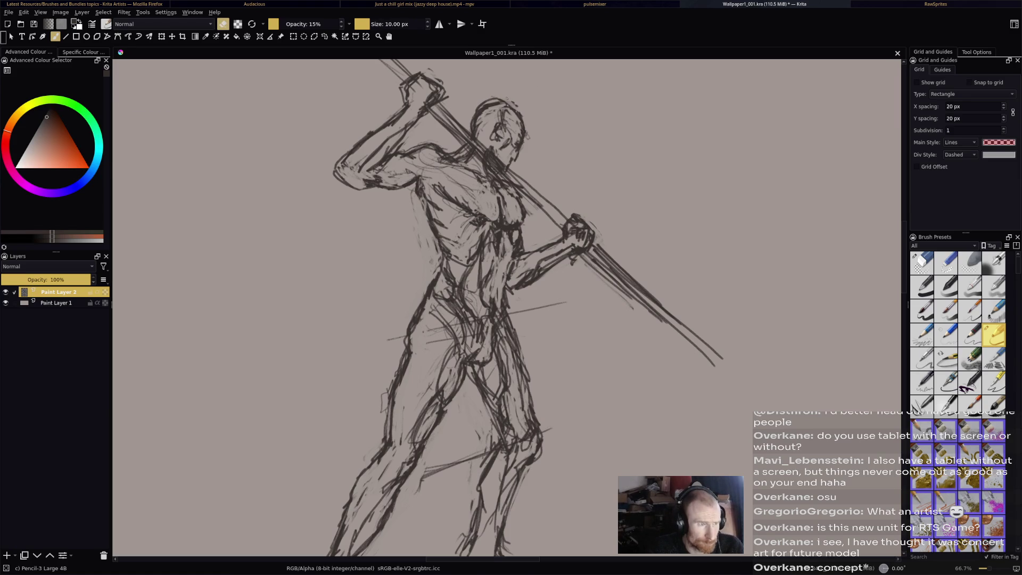
left_click_drag(494, 107, 485, 109)
key("e")
mouse_move(508, 141)
left_mouse_down()
mouse_move(505, 157)
mouse_move(494, 155)
left_mouse_up()
scroll(532, 130, "down", 5)
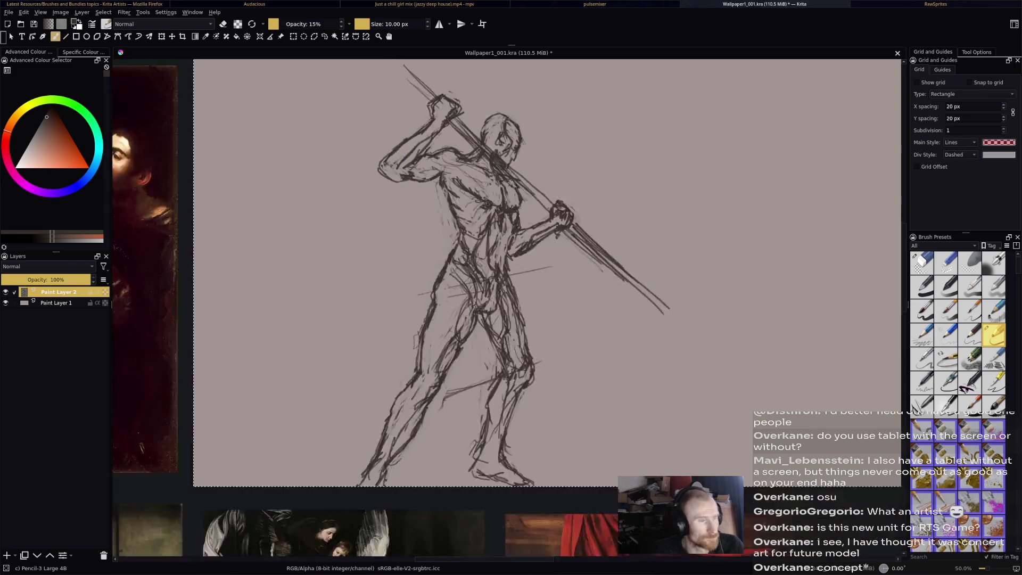
scroll(559, 208, "up", 2)
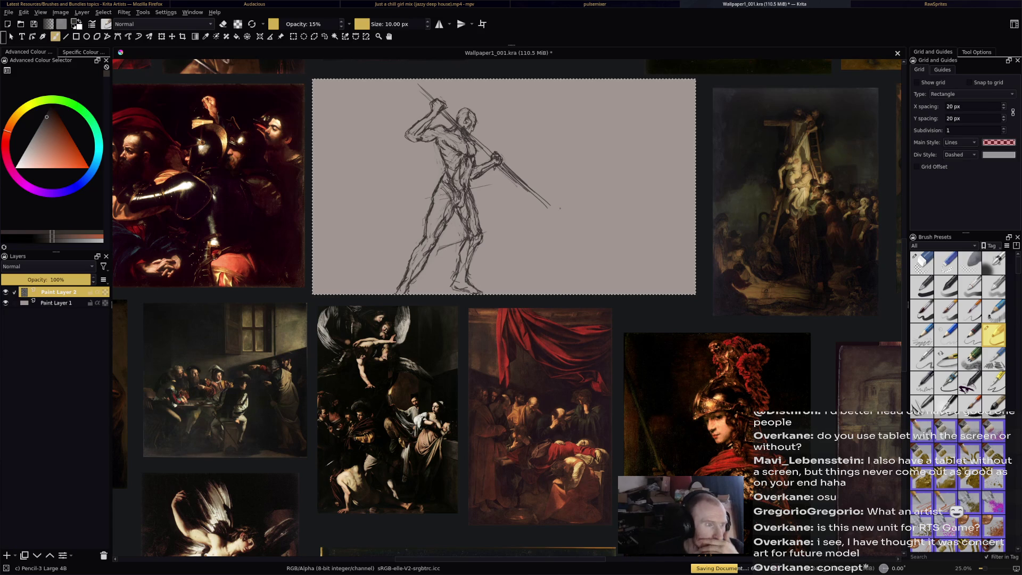
scroll(559, 208, "up", 1)
scroll(560, 207, "up", 1)
Add a new paint layer and bring the empty area beside the figure into view.
scroll(560, 207, "down", 2)
scroll(560, 207, "up", 2)
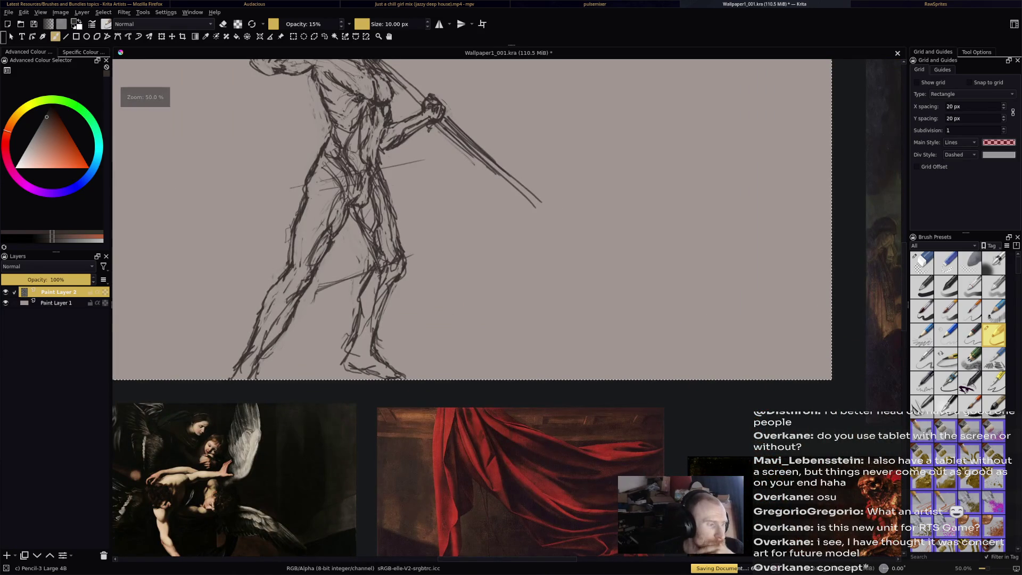
key("Insert")
left_click_drag(502, 266, 456, 316)
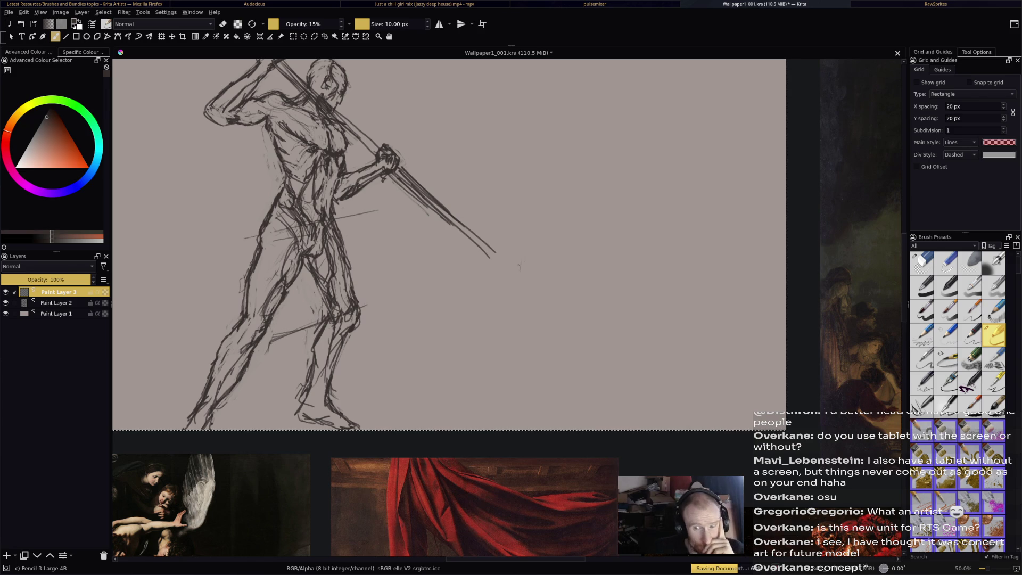
Sketch a small oval, an elongated ellipse, a flat ground ellipse and a loop for the sprawled figure.
mouse_move(519, 283)
left_mouse_down()
mouse_move(525, 260)
mouse_move(527, 296)
mouse_move(520, 292)
left_mouse_up()
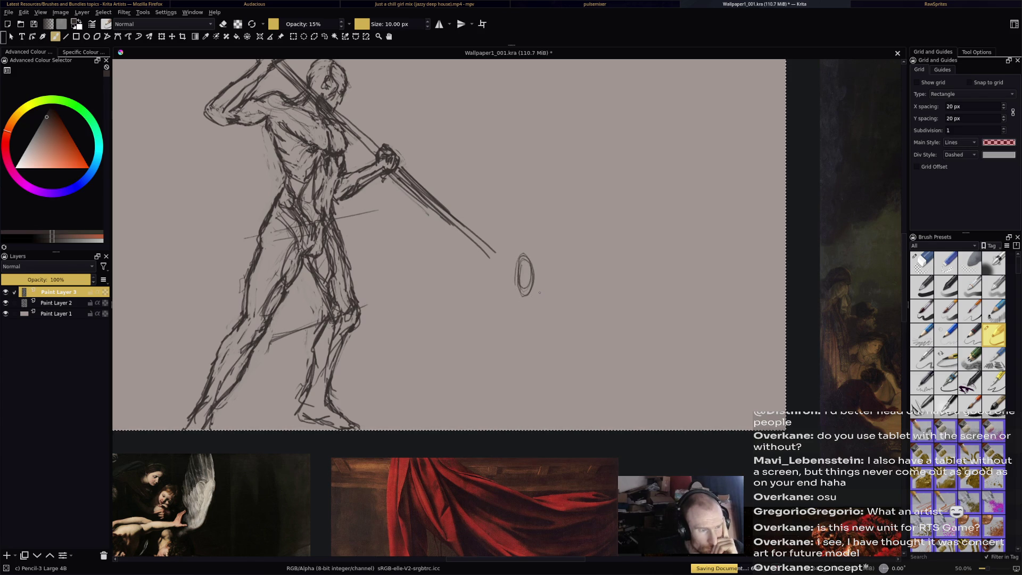
left_click_drag(525, 296, 549, 314)
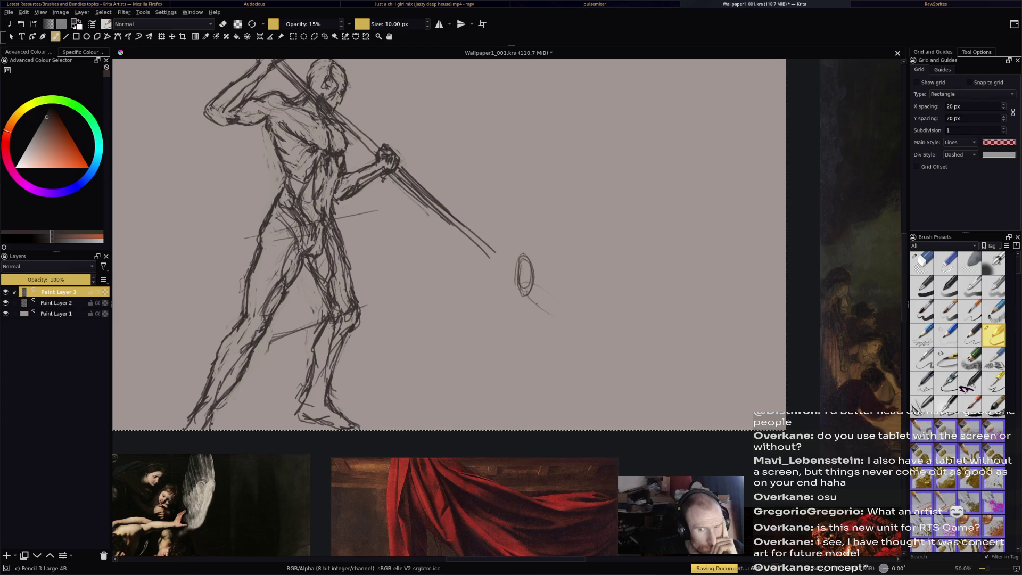
left_click_drag(523, 298, 534, 327)
mouse_move(533, 290)
left_mouse_down()
mouse_move(556, 319)
mouse_move(551, 343)
left_mouse_up()
left_click_drag(525, 311, 550, 328)
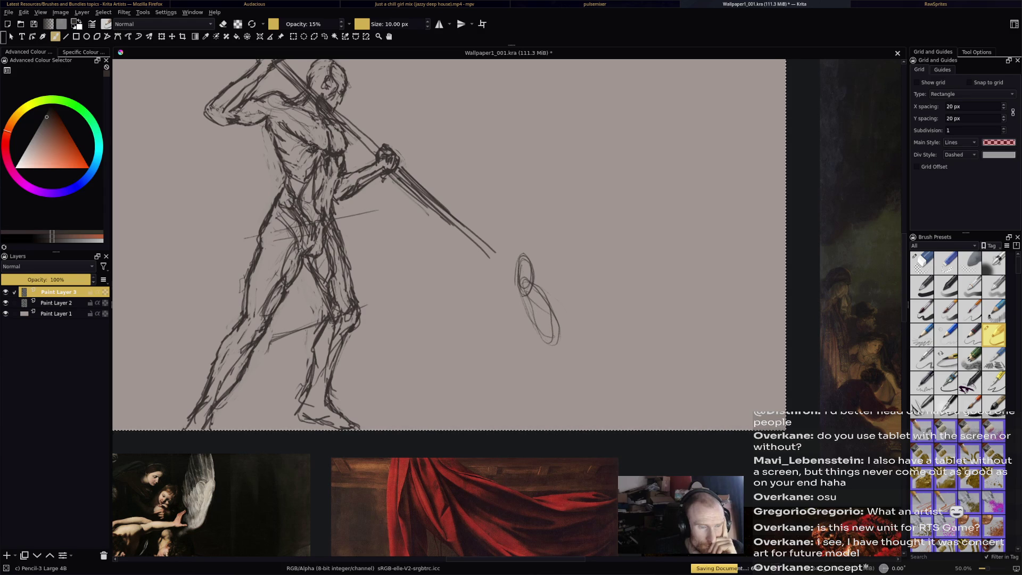
mouse_move(596, 336)
left_mouse_down()
mouse_move(569, 336)
mouse_move(621, 338)
left_mouse_up()
mouse_move(554, 343)
left_mouse_down()
mouse_move(622, 335)
mouse_move(545, 335)
mouse_move(609, 326)
mouse_move(641, 340)
mouse_move(612, 319)
mouse_move(644, 335)
mouse_move(601, 330)
left_mouse_up()
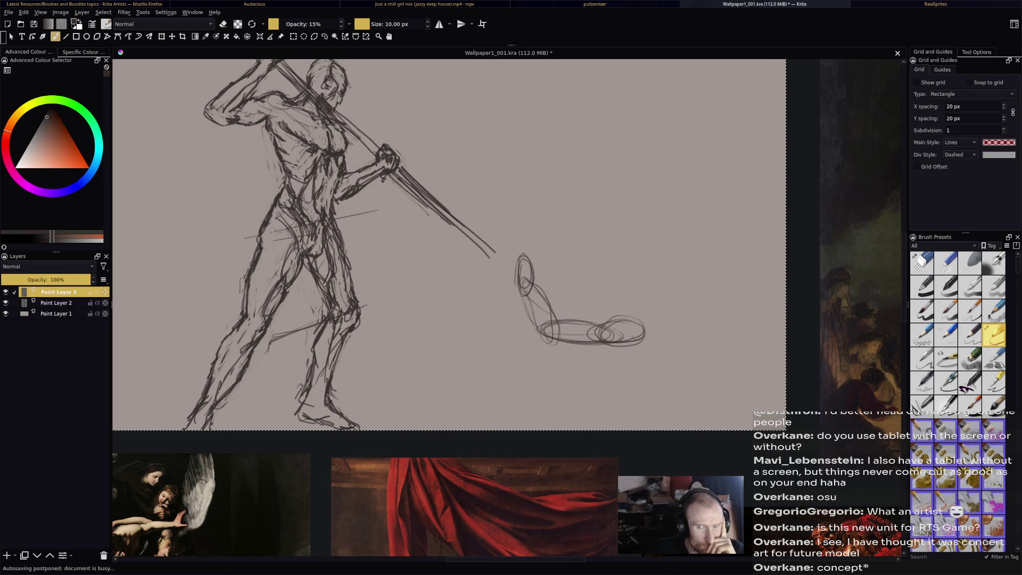
mouse_move(664, 270)
left_mouse_down()
mouse_move(646, 322)
mouse_move(686, 278)
mouse_move(691, 320)
mouse_move(687, 276)
left_mouse_up()
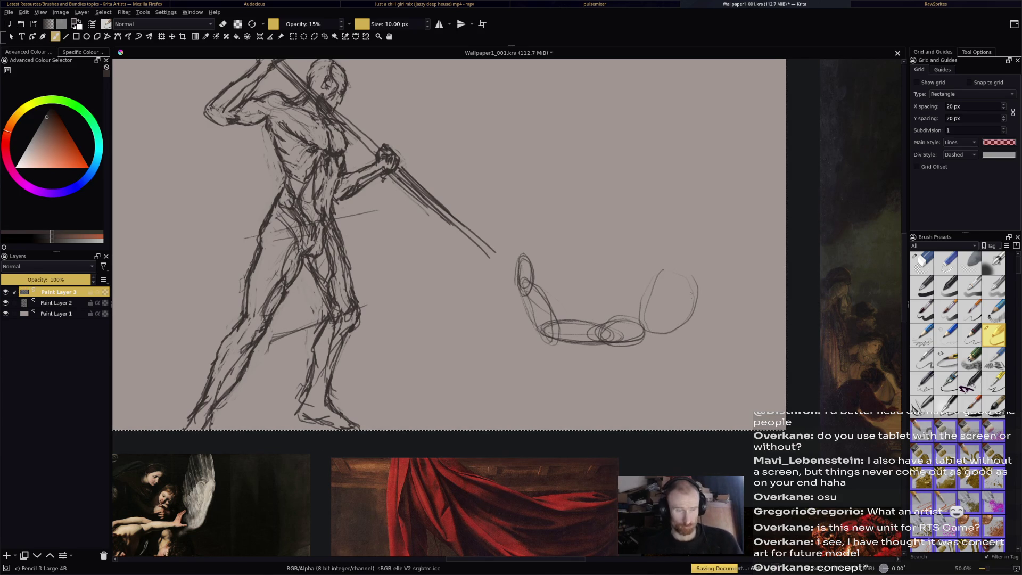
left_click_drag(692, 302, 676, 268)
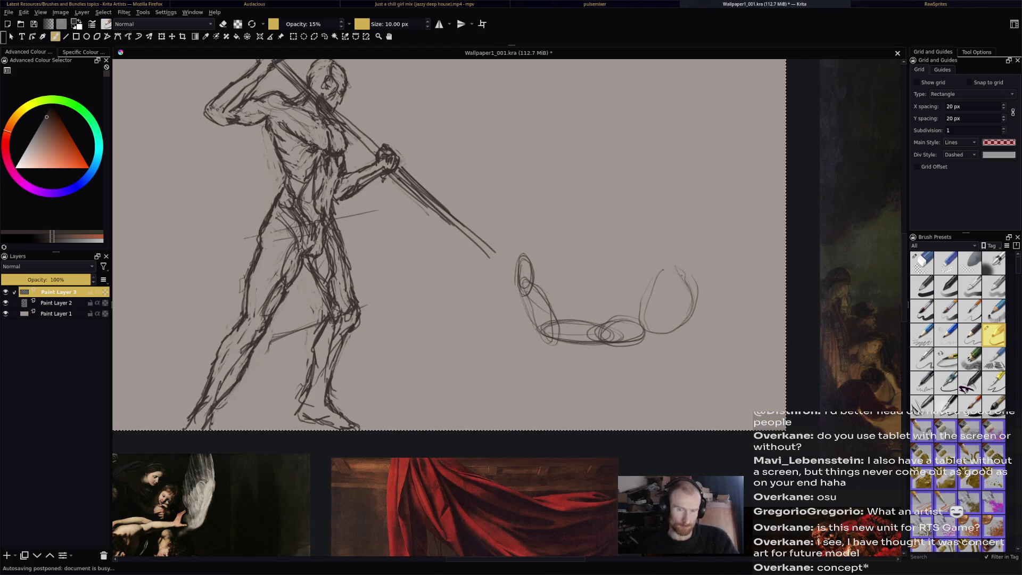
scroll(784, 194, "down", 3)
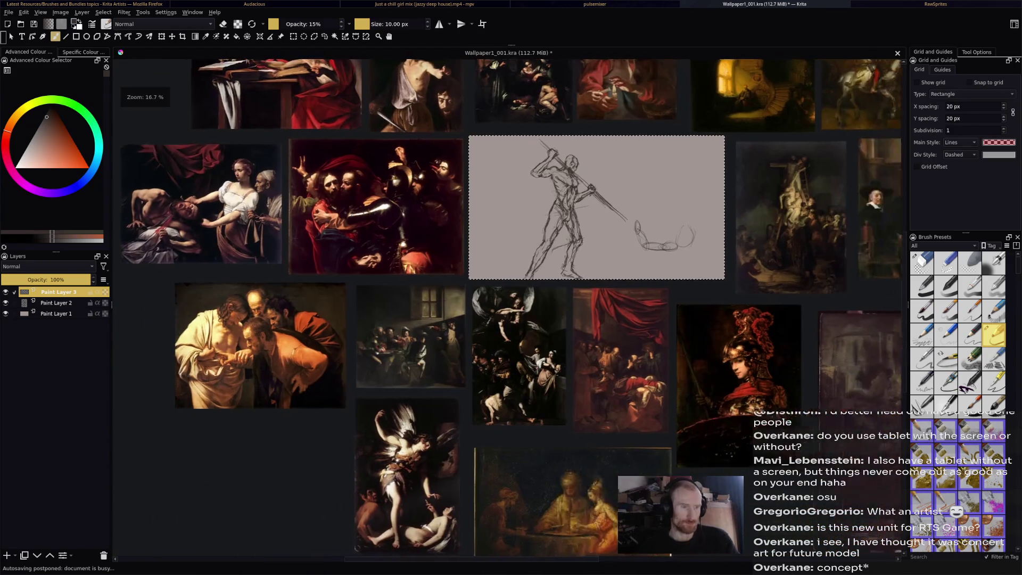
scroll(750, 236, "up", 3)
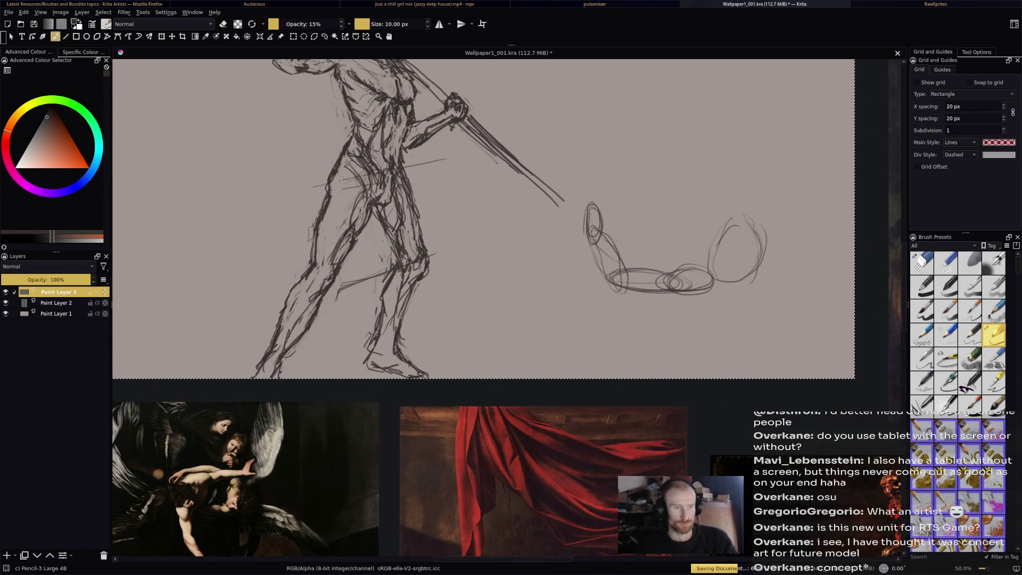
left_click_drag(745, 226, 750, 237)
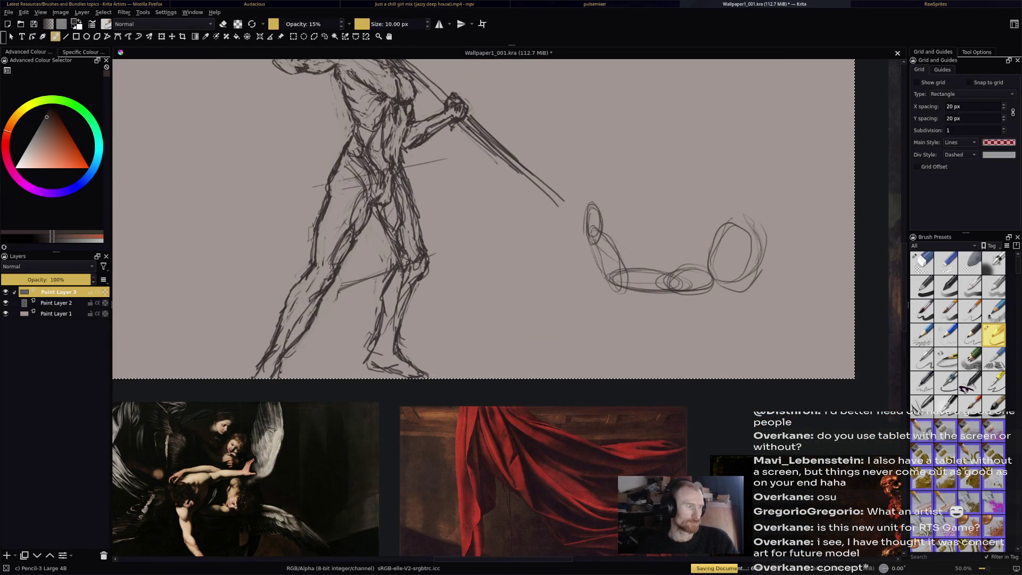
key("Page_Down")
scroll(385, 279, "down", 2)
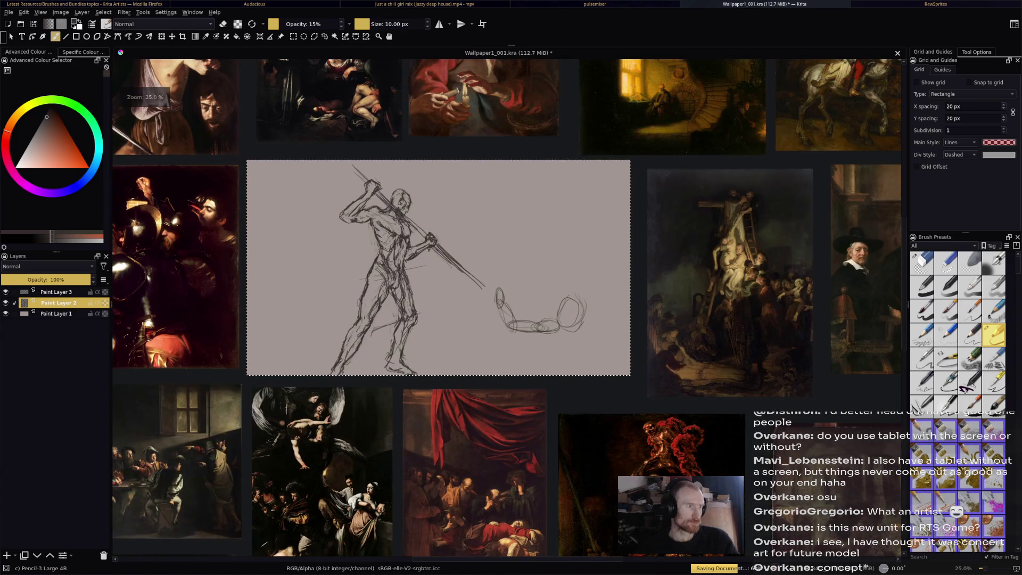
key("ctrl+t")
left_click_drag(630, 159, 590, 175)
left_click_drag(383, 266, 392, 269)
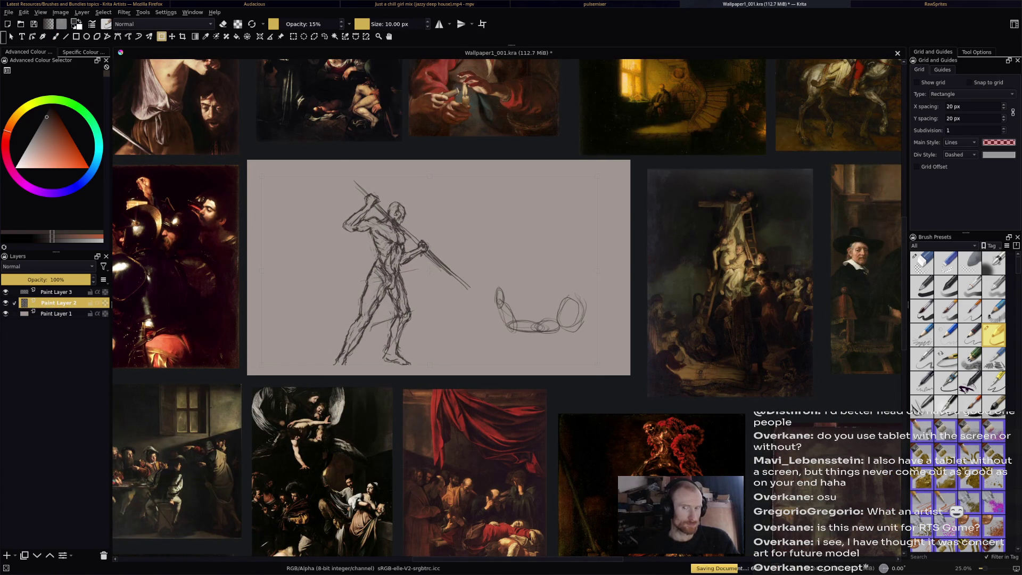
scroll(430, 270, "down", 3)
scroll(431, 270, "up", 3)
scroll(458, 259, "up", 2)
key("b")
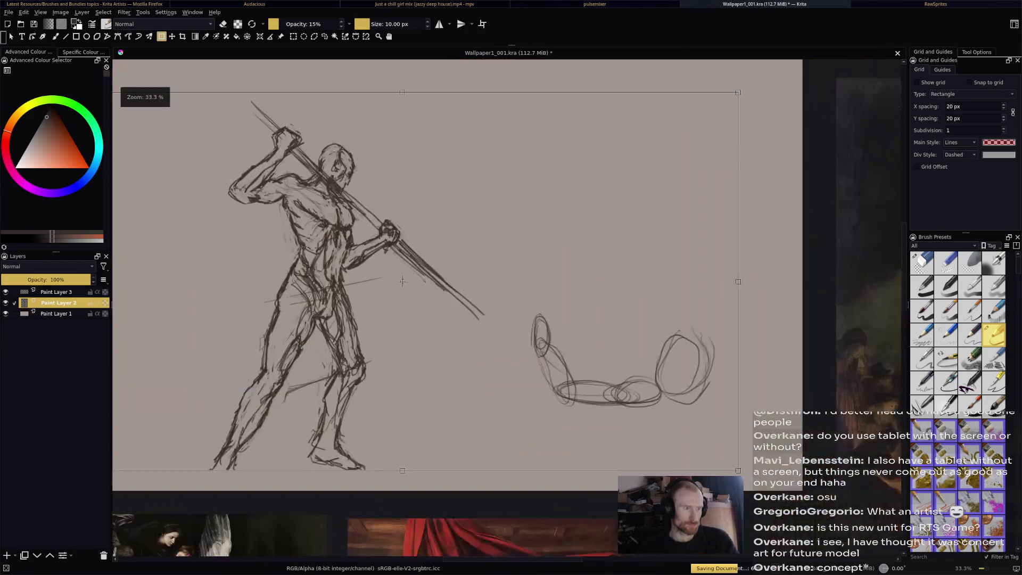
key("ctrl+a")
key("ctrl+r")
left_click(55, 291)
left_click_drag(764, 449, 413, 216)
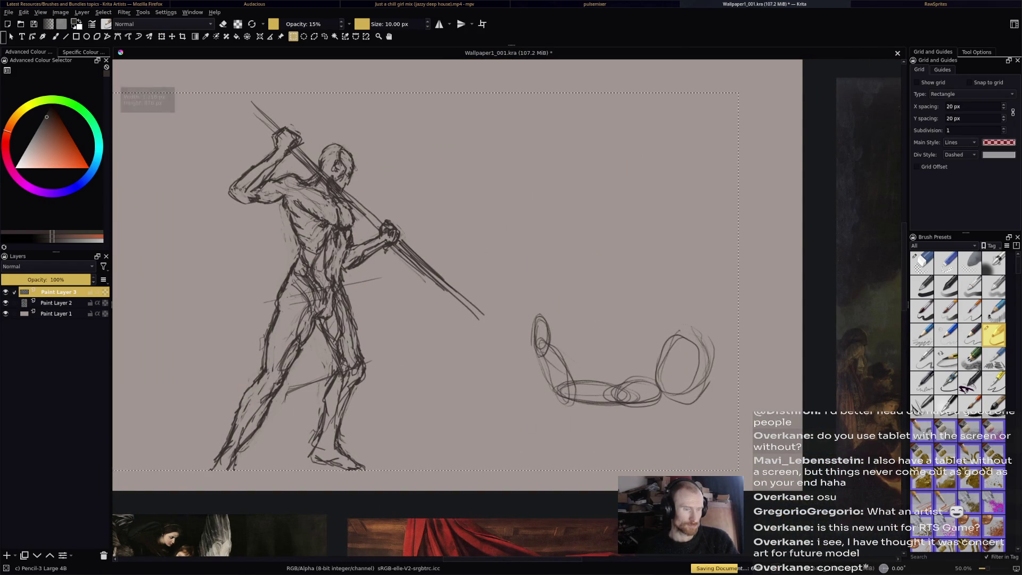
left_click_drag(499, 263, 793, 432)
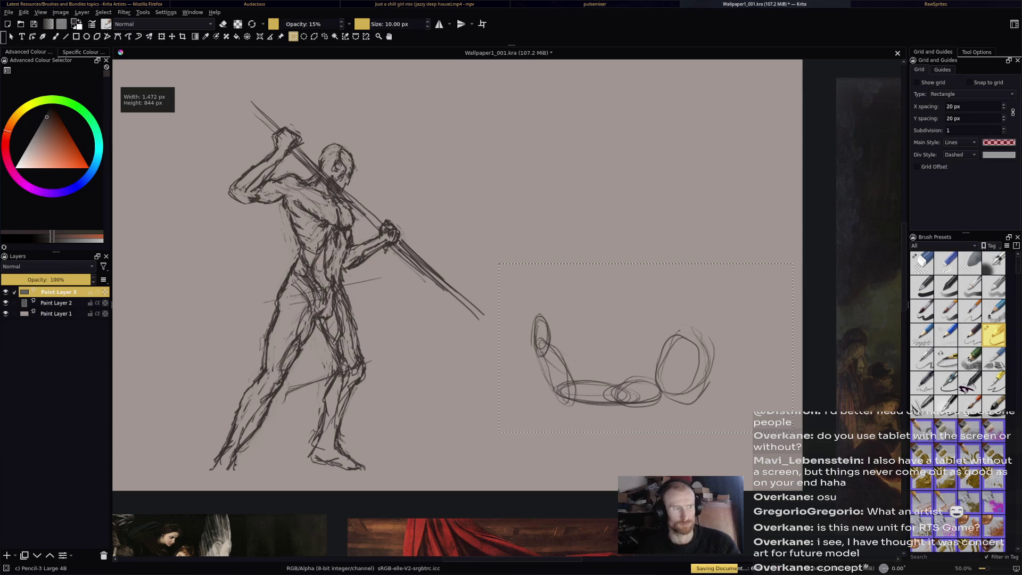
key("Delete")
key("ctrl+a")
key("b")
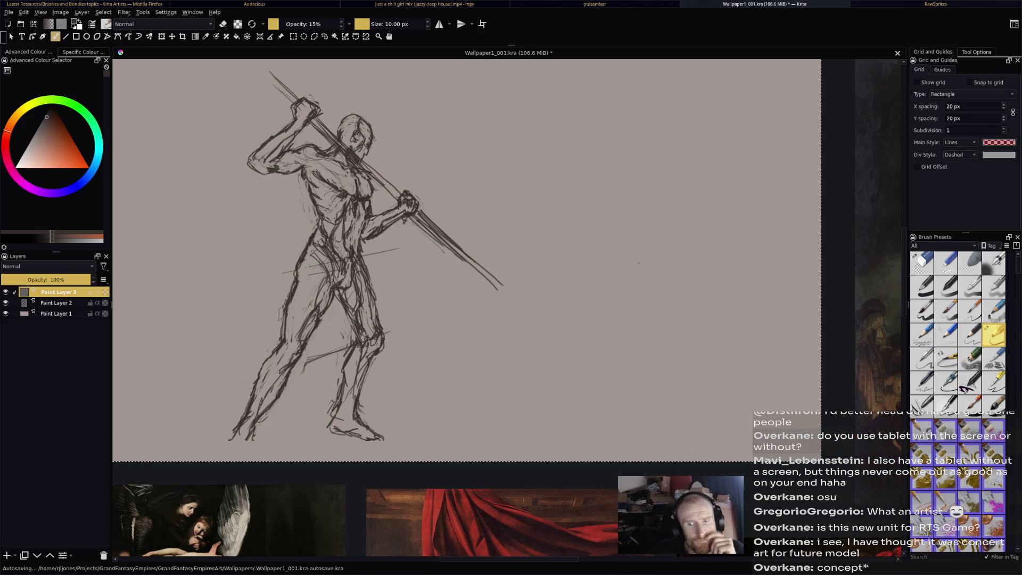
left_click_drag(521, 298, 534, 317)
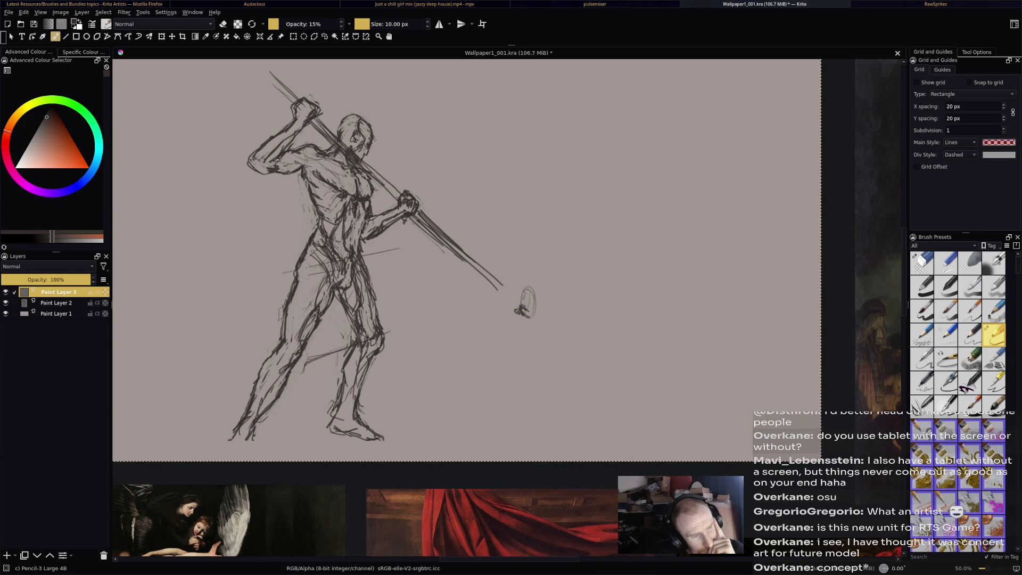
Sketch the second figure's raised open hand, arm down to the elbow, and shoulder line sweeping right.
left_click_drag(532, 318, 536, 324)
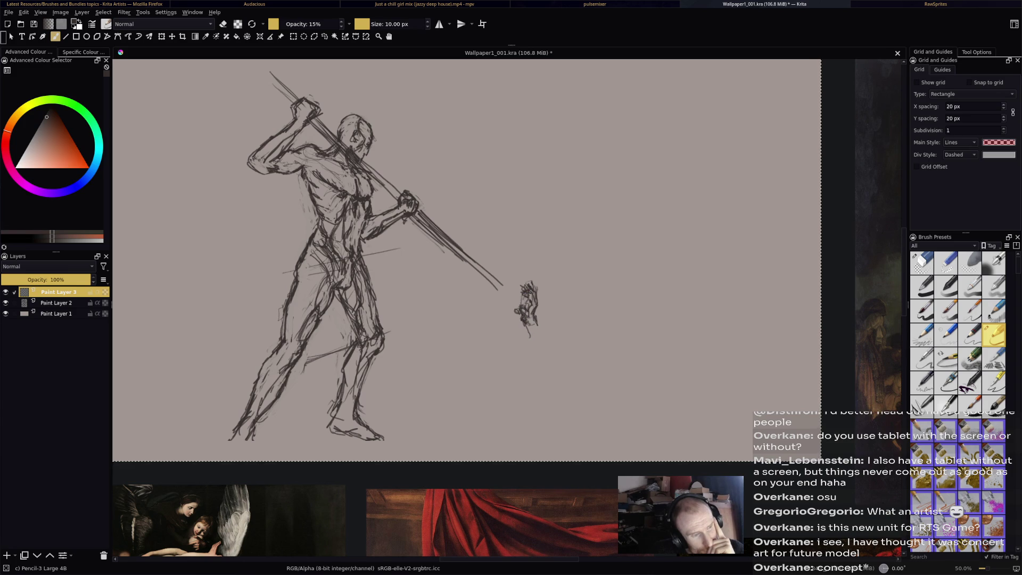
mouse_move(535, 321)
left_mouse_down()
mouse_move(549, 344)
mouse_move(535, 351)
mouse_move(527, 341)
mouse_move(537, 365)
mouse_move(559, 360)
left_mouse_up()
mouse_move(546, 339)
left_mouse_down()
mouse_move(555, 354)
mouse_move(540, 375)
mouse_move(552, 385)
mouse_move(536, 379)
left_mouse_up()
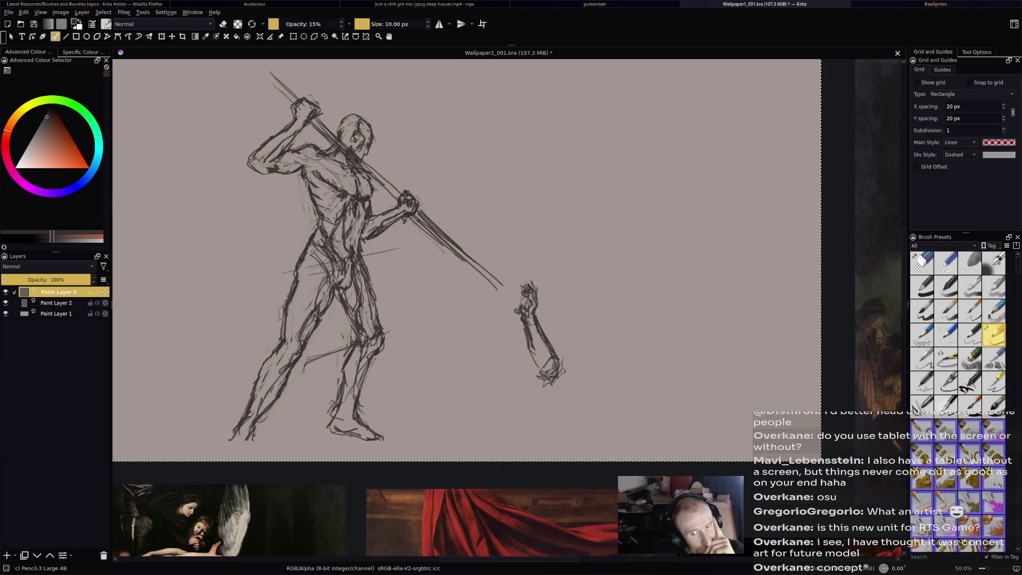
left_click_drag(559, 359, 600, 379)
mouse_move(538, 386)
left_mouse_down()
mouse_move(563, 380)
mouse_move(565, 390)
mouse_move(597, 394)
mouse_move(613, 382)
mouse_move(608, 371)
mouse_move(634, 378)
left_mouse_up()
left_click_drag(616, 375, 643, 384)
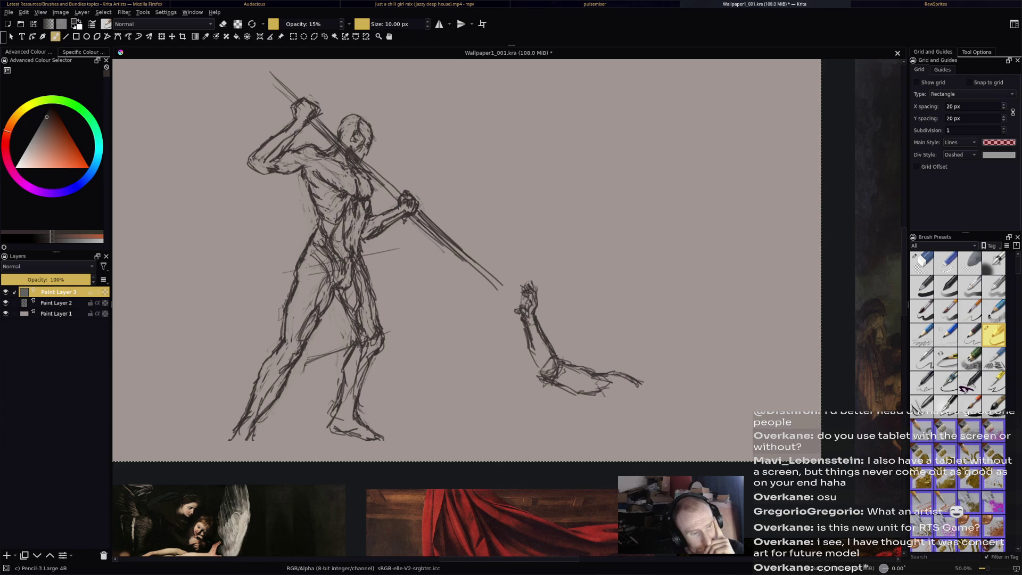
Draw a line down from the shoulder with faint body strokes beneath it.
mouse_move(579, 395)
left_mouse_down()
mouse_move(611, 401)
mouse_move(602, 433)
mouse_move(630, 432)
left_mouse_up()
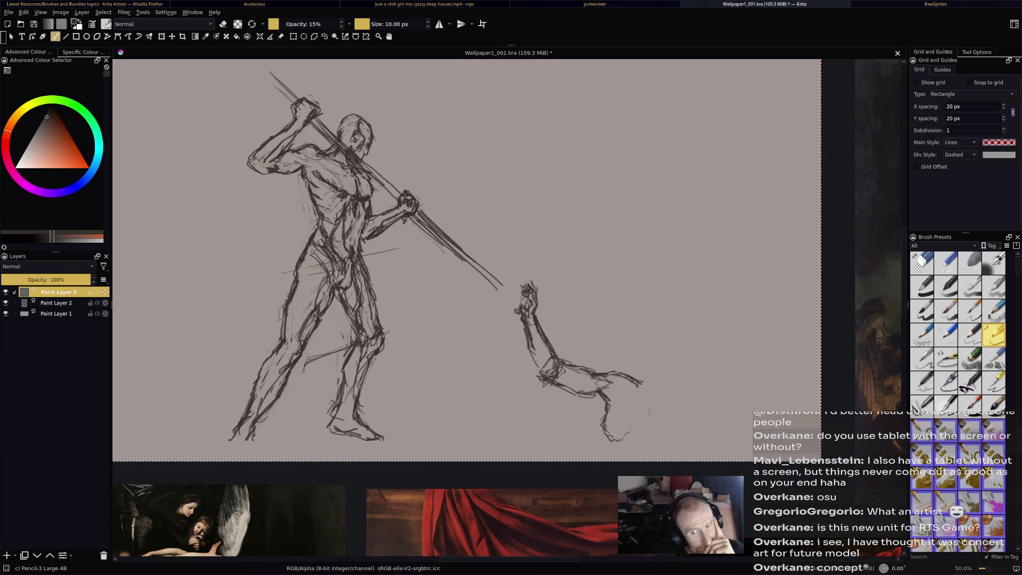
left_click_drag(647, 381, 649, 420)
left_click_drag(648, 366, 641, 383)
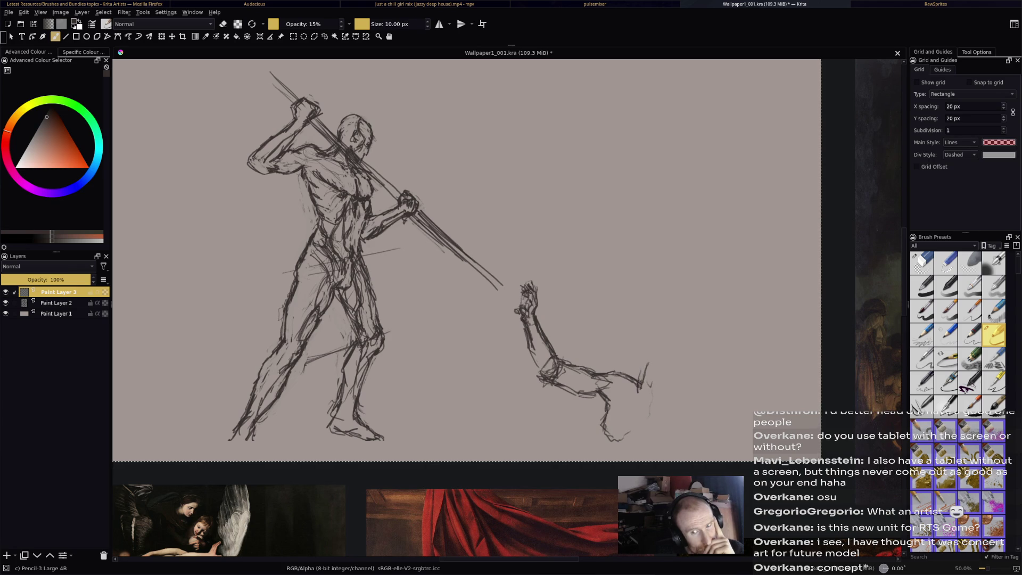
Sketch and refine the second figure's rounded head outline.
mouse_move(629, 379)
left_mouse_down()
mouse_move(639, 372)
mouse_move(640, 392)
left_mouse_up()
mouse_move(648, 346)
left_mouse_down()
mouse_move(641, 379)
mouse_move(646, 359)
mouse_move(678, 345)
left_mouse_up()
mouse_move(664, 344)
left_mouse_down()
mouse_move(652, 355)
mouse_move(695, 374)
mouse_move(680, 395)
mouse_move(690, 381)
mouse_move(674, 389)
left_mouse_up()
mouse_move(692, 352)
left_mouse_down()
mouse_move(677, 387)
mouse_move(673, 346)
mouse_move(681, 383)
mouse_move(687, 347)
left_mouse_up()
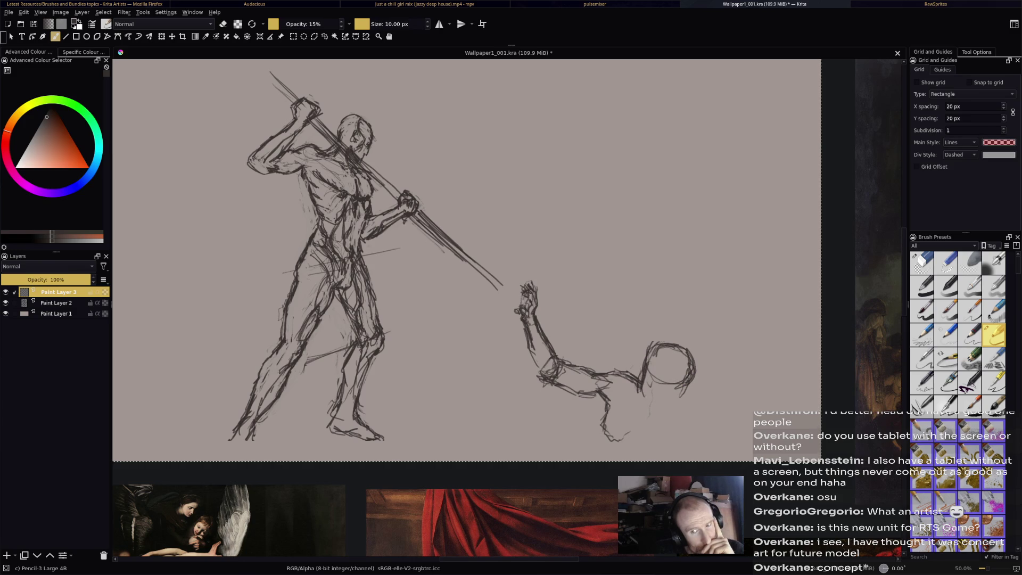
mouse_move(654, 349)
left_mouse_down()
mouse_move(640, 397)
mouse_move(676, 388)
mouse_move(685, 370)
mouse_move(679, 411)
mouse_move(654, 413)
mouse_move(678, 418)
mouse_move(661, 407)
mouse_move(676, 427)
left_mouse_up()
Add torso and hip strokes below the head and a faint ground stroke.
mouse_move(665, 392)
left_mouse_down()
mouse_move(671, 420)
mouse_move(689, 430)
left_mouse_up()
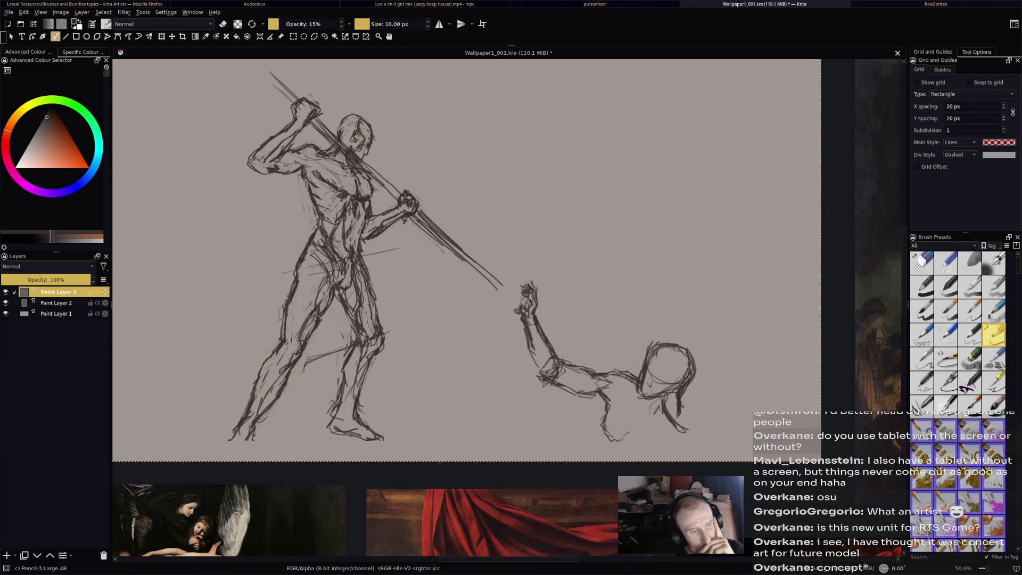
mouse_move(632, 401)
left_mouse_down()
mouse_move(647, 408)
mouse_move(633, 392)
mouse_move(612, 413)
left_mouse_up()
left_click_drag(614, 396, 609, 410)
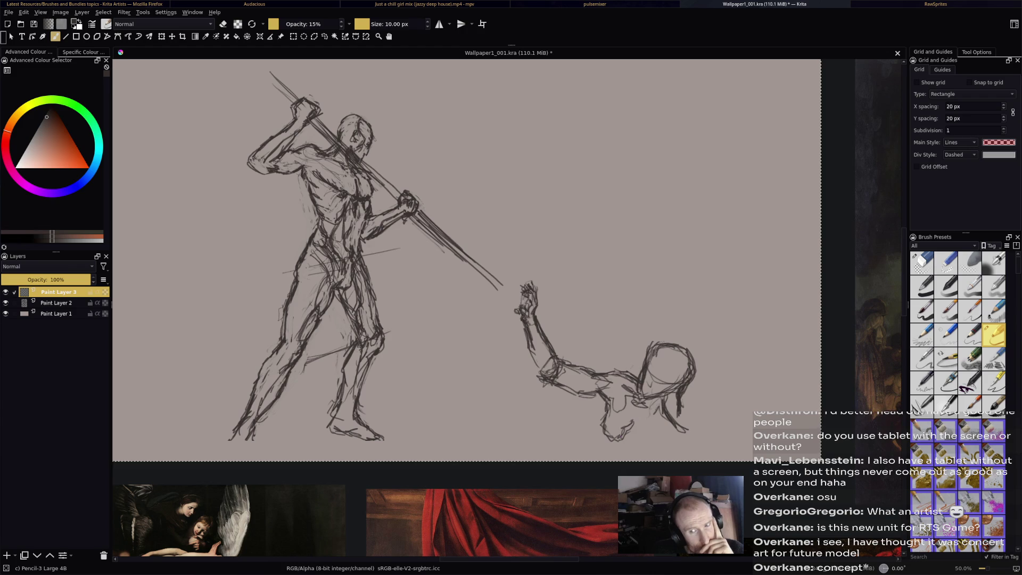
left_click_drag(629, 446, 653, 455)
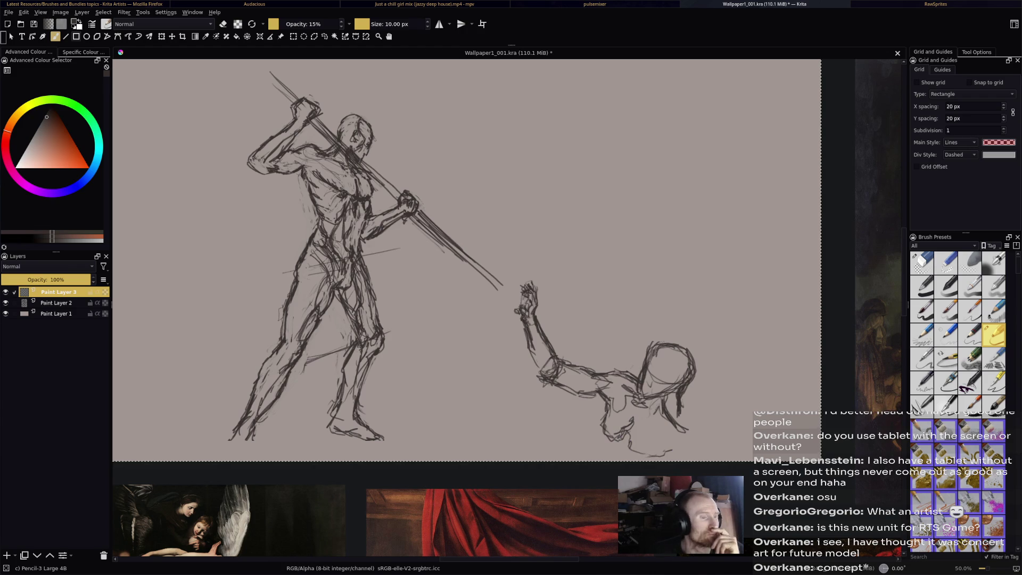
left_click(161, 36)
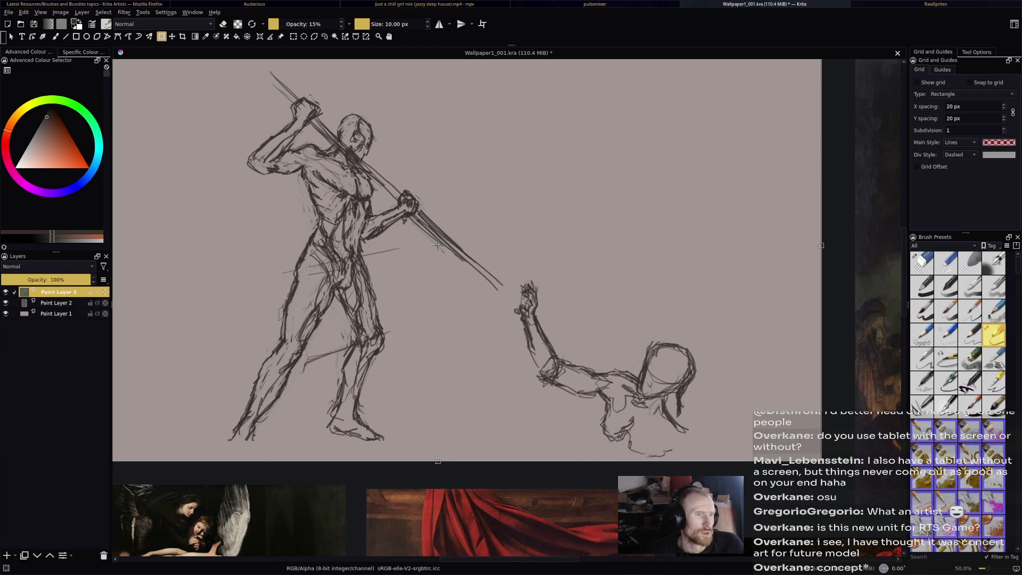
Shrink the second figure, move it right and up, and redraw its back and legs.
left_click_drag(821, 245, 679, 245)
mouse_move(366, 245)
left_mouse_down()
mouse_move(468, 228)
mouse_move(459, 241)
left_mouse_up()
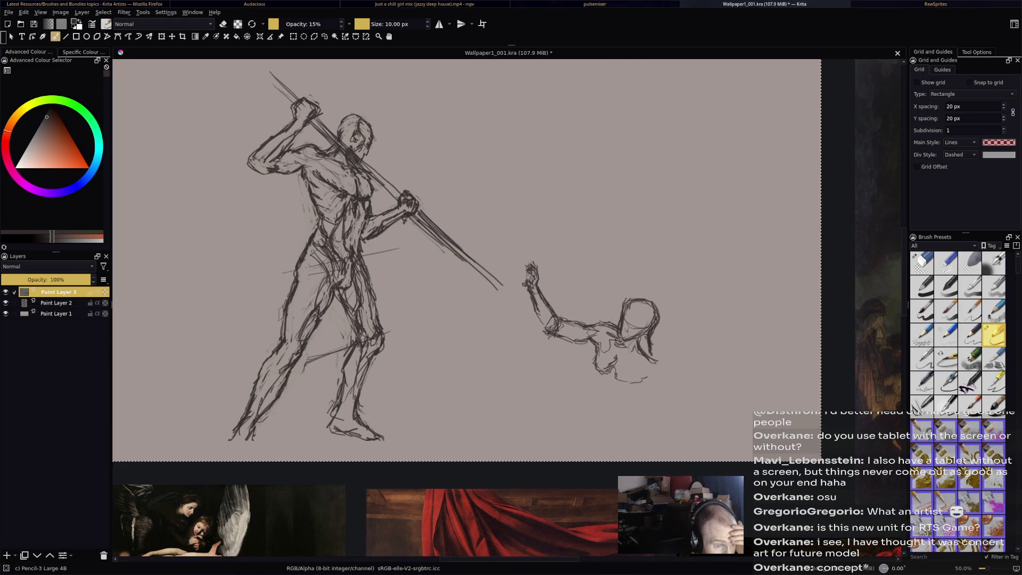
mouse_move(656, 363)
left_mouse_down()
mouse_move(672, 390)
mouse_move(647, 406)
mouse_move(649, 393)
mouse_move(663, 403)
left_mouse_up()
mouse_move(663, 375)
left_mouse_down()
mouse_move(673, 402)
mouse_move(653, 405)
mouse_move(649, 434)
left_mouse_up()
mouse_move(646, 397)
left_mouse_down()
mouse_move(650, 431)
mouse_move(674, 415)
mouse_move(663, 439)
left_mouse_up()
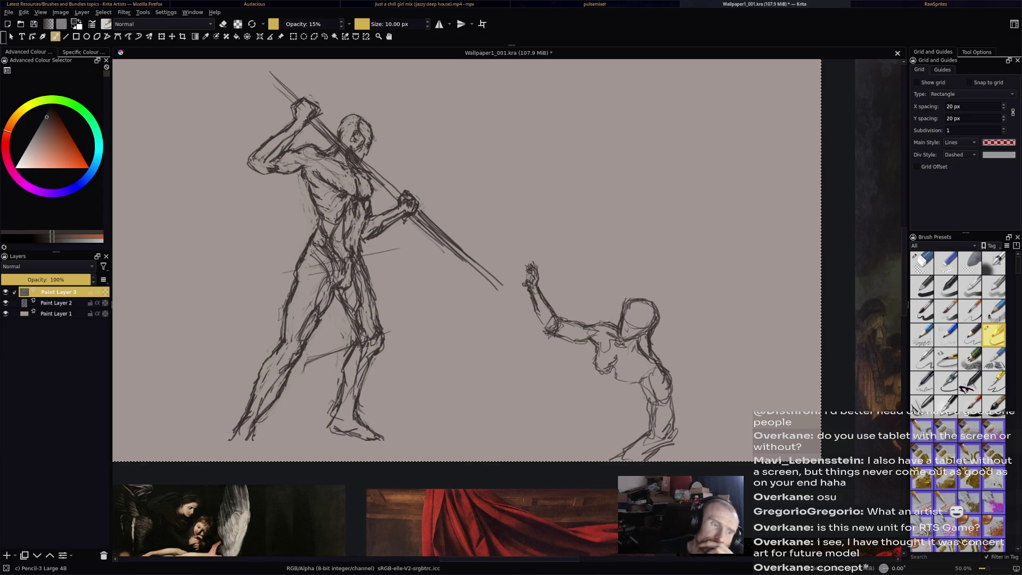
Add leg and torso lines, shade the thigh and lower leg, and retrace the head.
left_click_drag(638, 387, 630, 403)
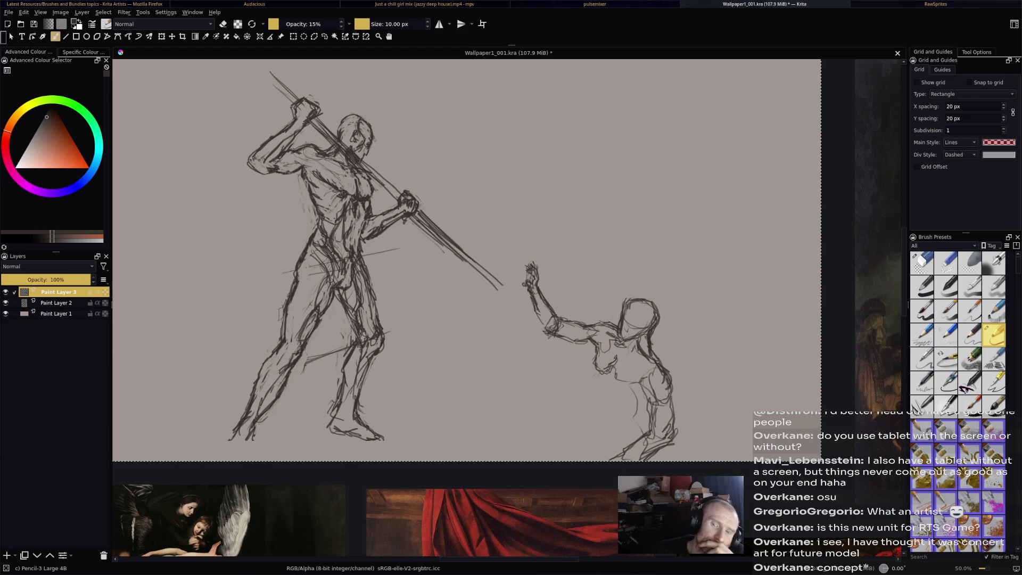
mouse_move(595, 355)
left_mouse_down()
mouse_move(558, 384)
mouse_move(581, 375)
mouse_move(547, 416)
mouse_move(593, 418)
mouse_move(556, 426)
mouse_move(607, 422)
mouse_move(646, 394)
left_mouse_up()
left_click_drag(606, 421, 628, 402)
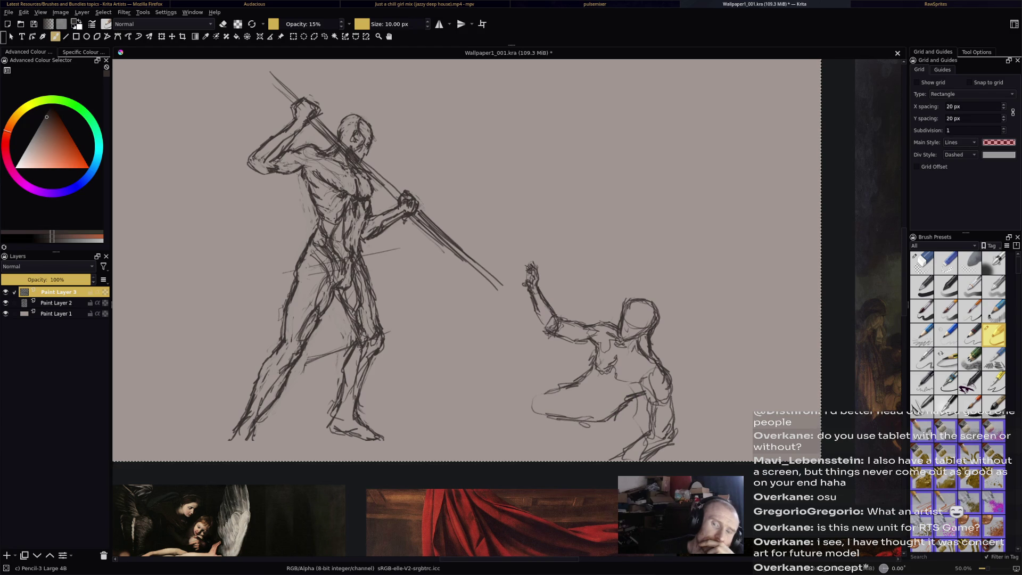
mouse_move(585, 394)
left_mouse_down()
mouse_move(616, 367)
mouse_move(605, 376)
left_mouse_up()
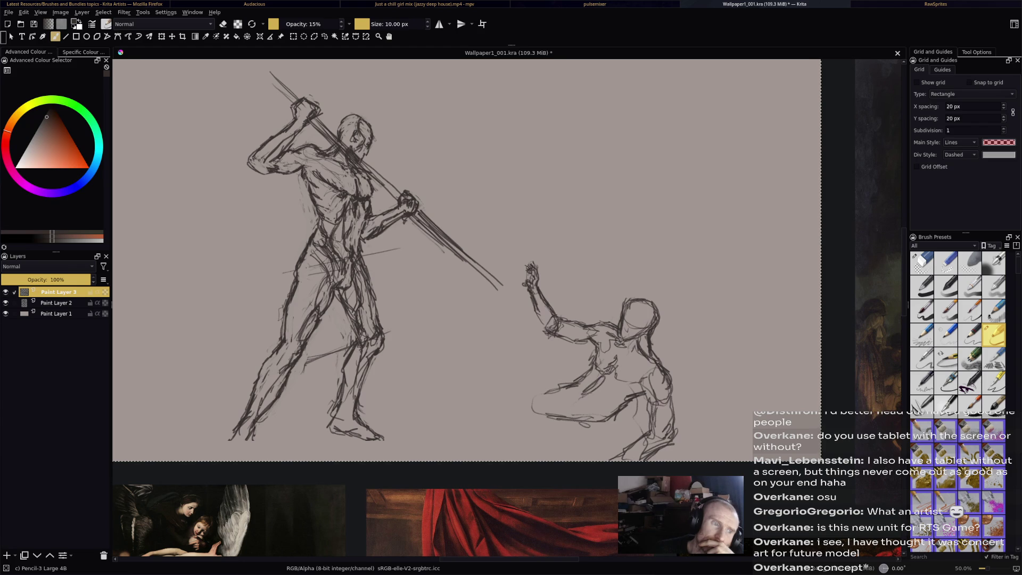
mouse_move(629, 296)
left_mouse_down()
mouse_move(648, 297)
mouse_move(664, 315)
left_mouse_up()
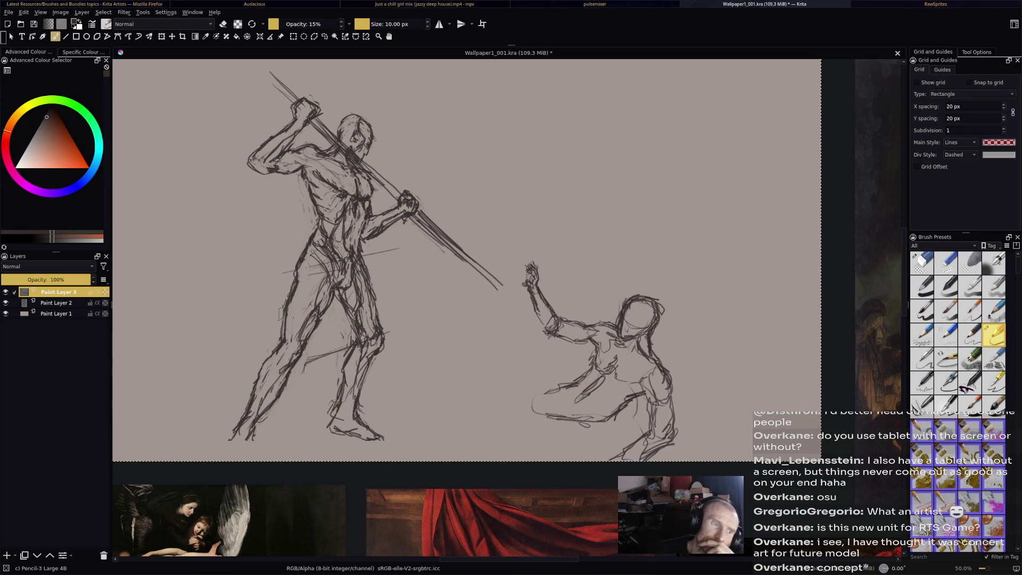
mouse_move(561, 430)
left_mouse_down()
mouse_move(540, 418)
mouse_move(543, 391)
mouse_move(572, 383)
mouse_move(556, 416)
mouse_move(596, 423)
mouse_move(618, 409)
mouse_move(588, 421)
mouse_move(642, 394)
left_mouse_up()
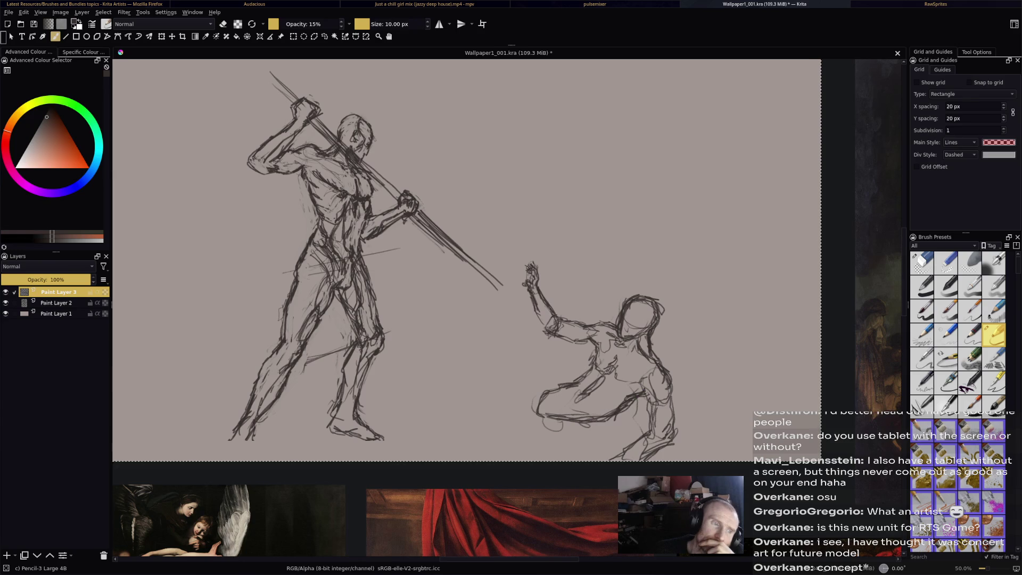
left_click_drag(566, 381, 592, 364)
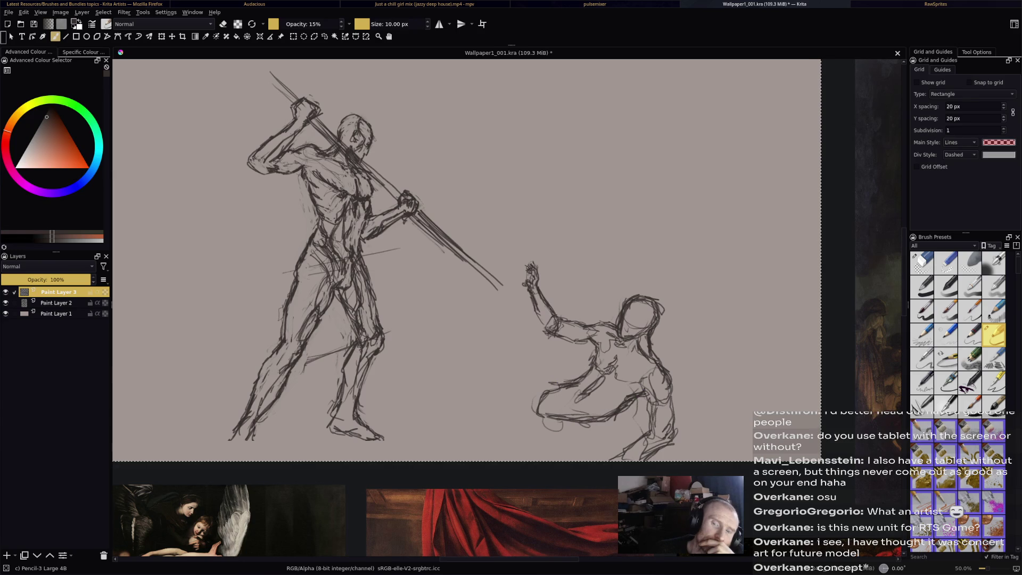
Sketch and strengthen an outstretched leg extending left from the hip.
left_click_drag(535, 388, 482, 382)
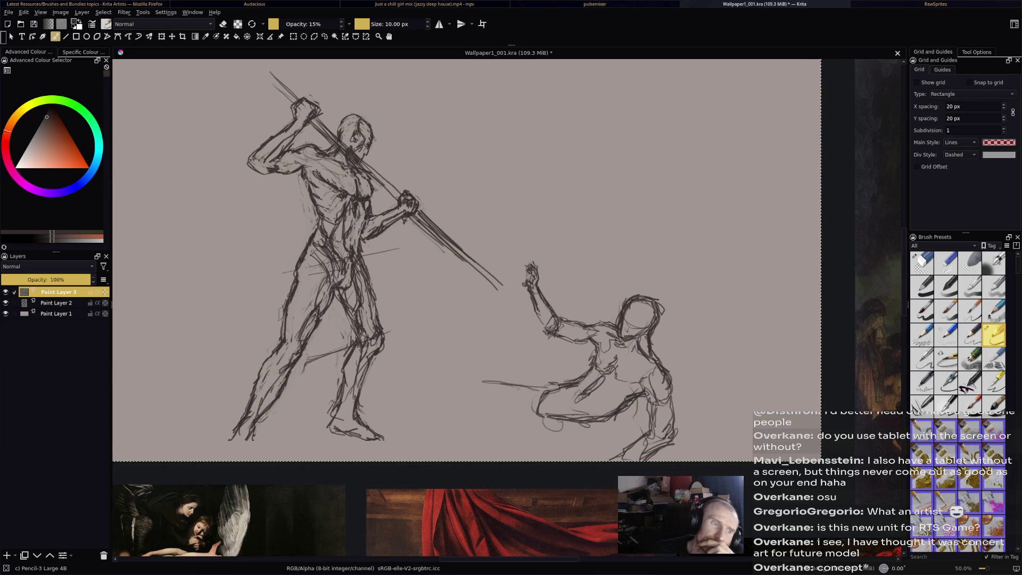
left_click_drag(542, 393, 508, 387)
left_click_drag(541, 395, 462, 377)
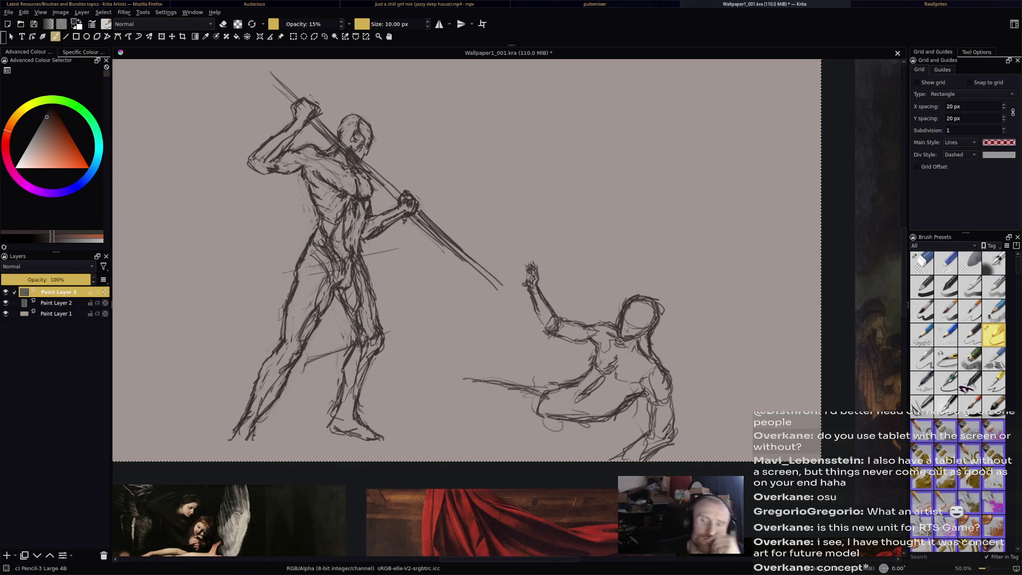
mouse_move(463, 378)
left_mouse_down()
mouse_move(437, 376)
mouse_move(484, 381)
mouse_move(431, 371)
mouse_move(369, 399)
mouse_move(371, 417)
mouse_move(455, 399)
mouse_move(495, 420)
mouse_move(542, 419)
mouse_move(492, 425)
mouse_move(534, 419)
mouse_move(542, 389)
left_mouse_up()
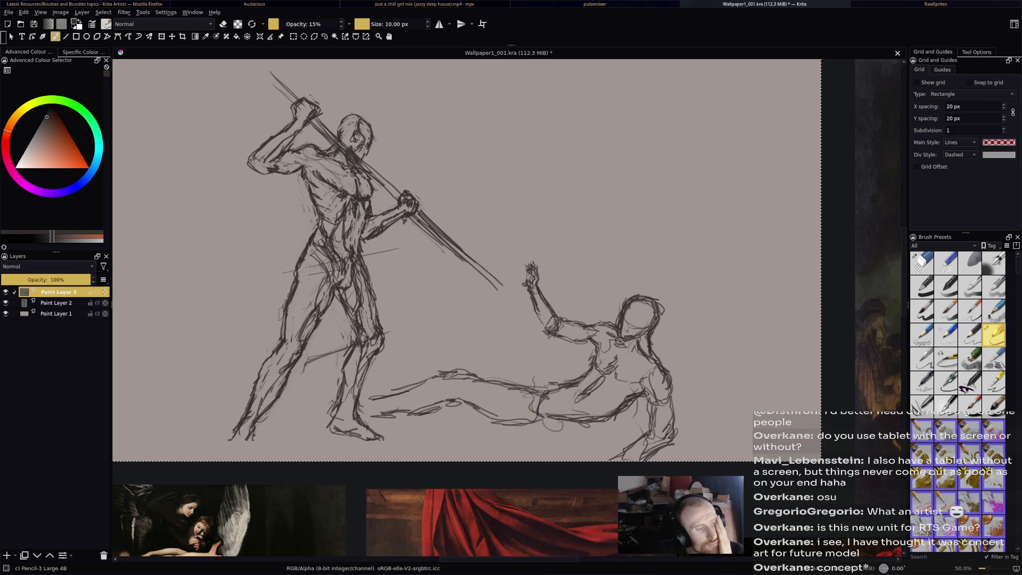
mouse_move(480, 380)
left_mouse_down()
mouse_move(567, 386)
mouse_move(535, 421)
mouse_move(578, 434)
mouse_move(528, 432)
left_mouse_up()
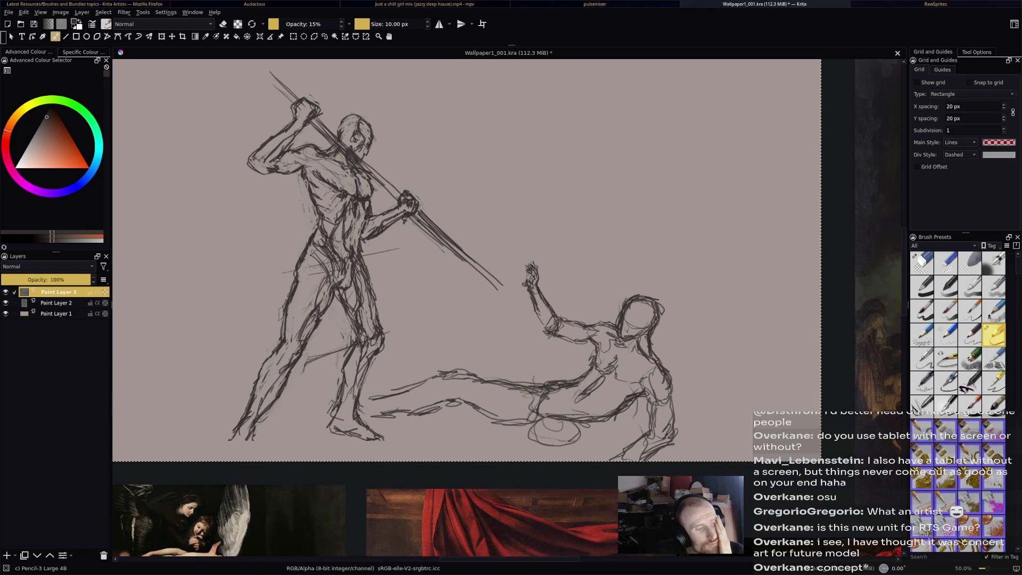
mouse_move(532, 393)
left_mouse_down()
mouse_move(547, 422)
mouse_move(529, 421)
mouse_move(566, 434)
left_mouse_up()
Build up the lying figure's hip and lower torso with looping strokes.
mouse_move(576, 395)
left_mouse_down()
mouse_move(567, 406)
mouse_move(574, 380)
left_mouse_up()
left_click_drag(570, 364, 576, 419)
mouse_move(558, 346)
left_mouse_down()
mouse_move(540, 352)
mouse_move(558, 373)
mouse_move(538, 348)
mouse_move(519, 410)
left_mouse_up()
mouse_move(536, 360)
left_mouse_down()
mouse_move(517, 434)
mouse_move(535, 434)
mouse_move(548, 411)
left_mouse_up()
left_click_drag(561, 395, 541, 427)
left_click_drag(559, 390, 546, 413)
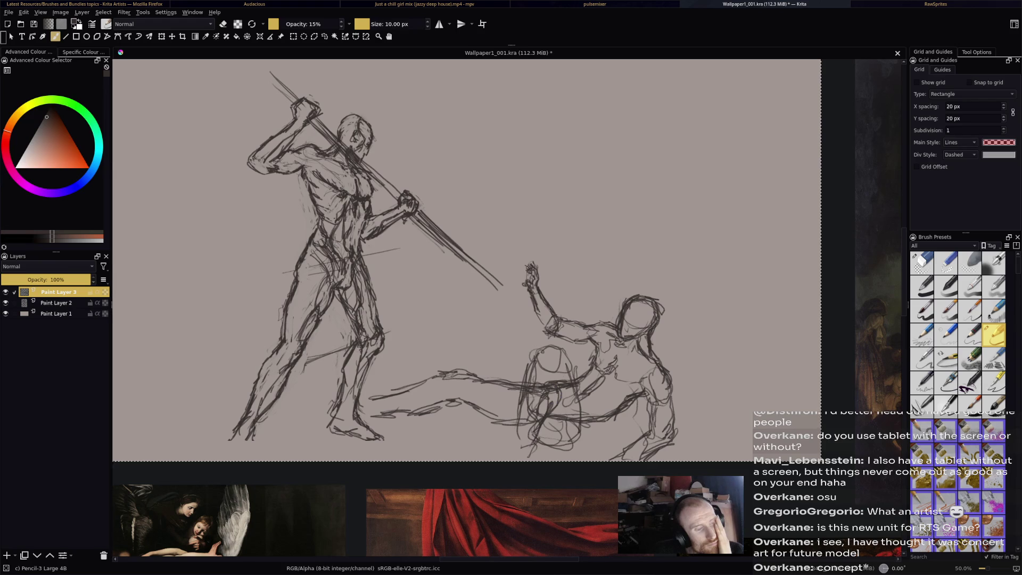
left_click_drag(541, 368, 536, 384)
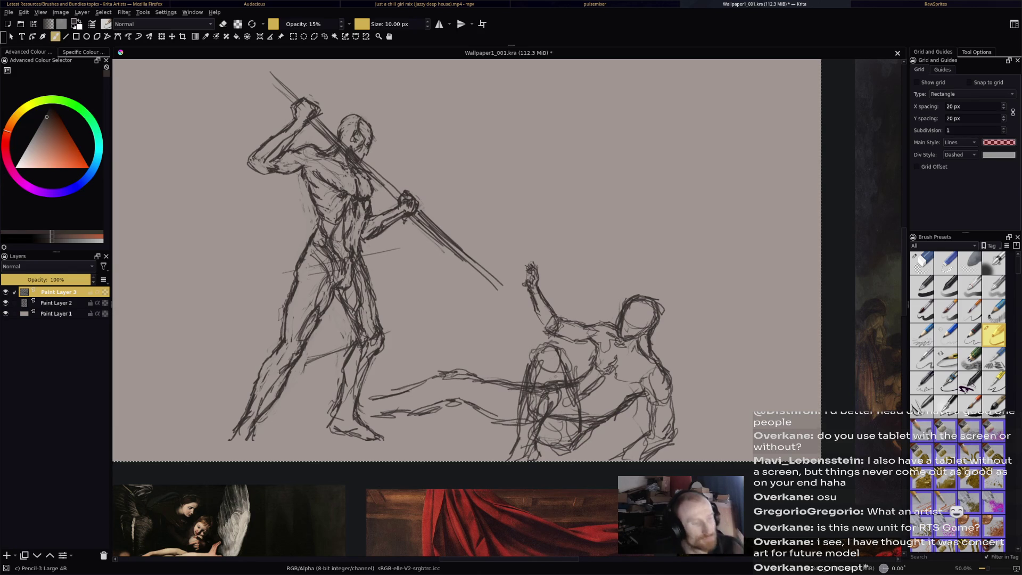
Lighten strokes near the hip, hatch the leg, and erase part of the outstretched leg line.
key("e")
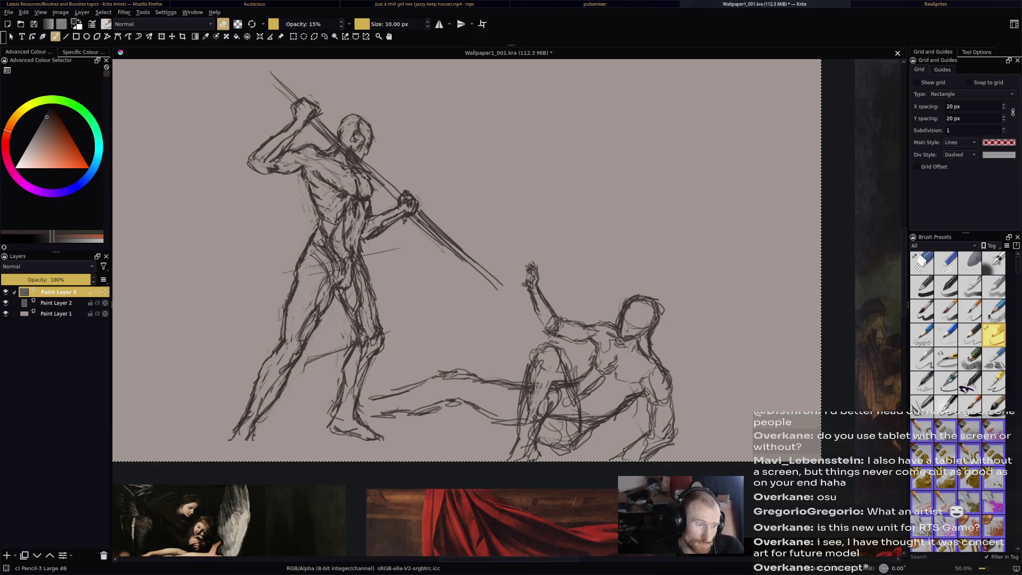
left_click_drag(534, 410, 537, 432)
key("e")
mouse_move(503, 390)
left_mouse_down()
mouse_move(522, 382)
mouse_move(479, 380)
left_mouse_up()
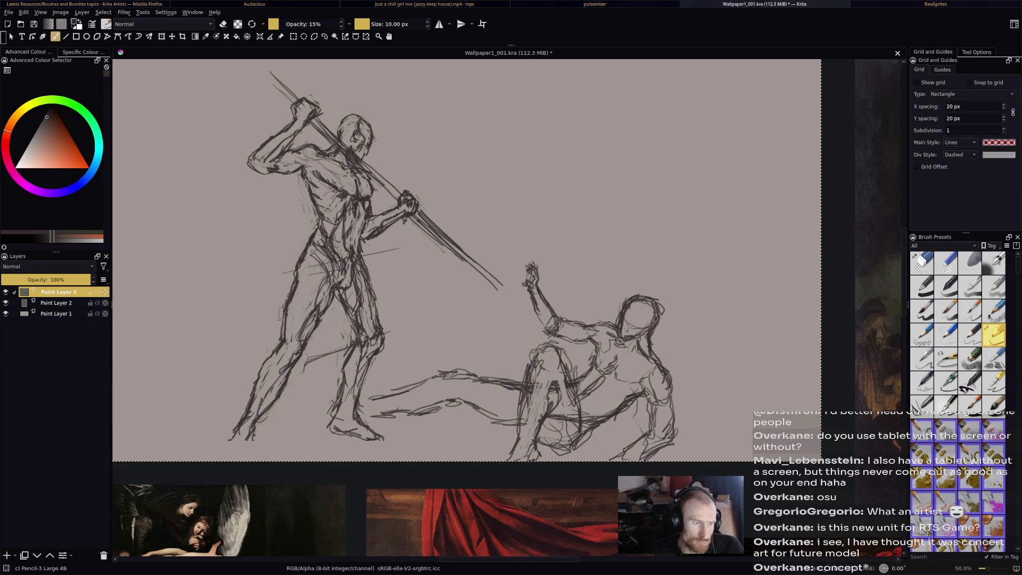
key("e")
mouse_move(461, 375)
left_mouse_down()
mouse_move(378, 396)
mouse_move(381, 407)
mouse_move(460, 381)
mouse_move(500, 385)
left_mouse_up()
key("/")
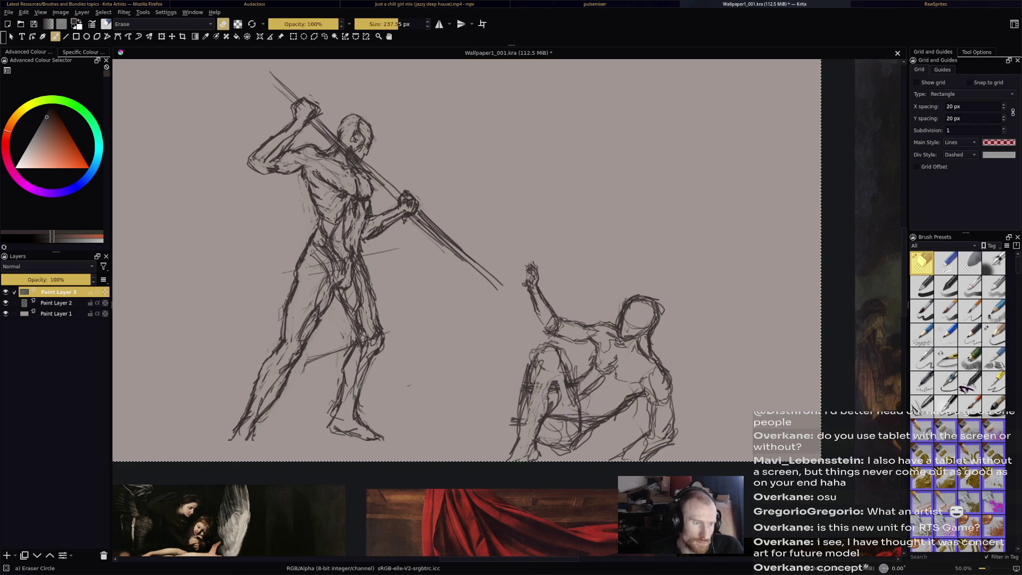
Erase the leg lines around the hip with the round eraser, then return to the pencil.
mouse_move(559, 373)
left_mouse_down()
mouse_move(558, 431)
mouse_move(577, 426)
mouse_move(553, 380)
mouse_move(534, 391)
mouse_move(536, 417)
left_mouse_up()
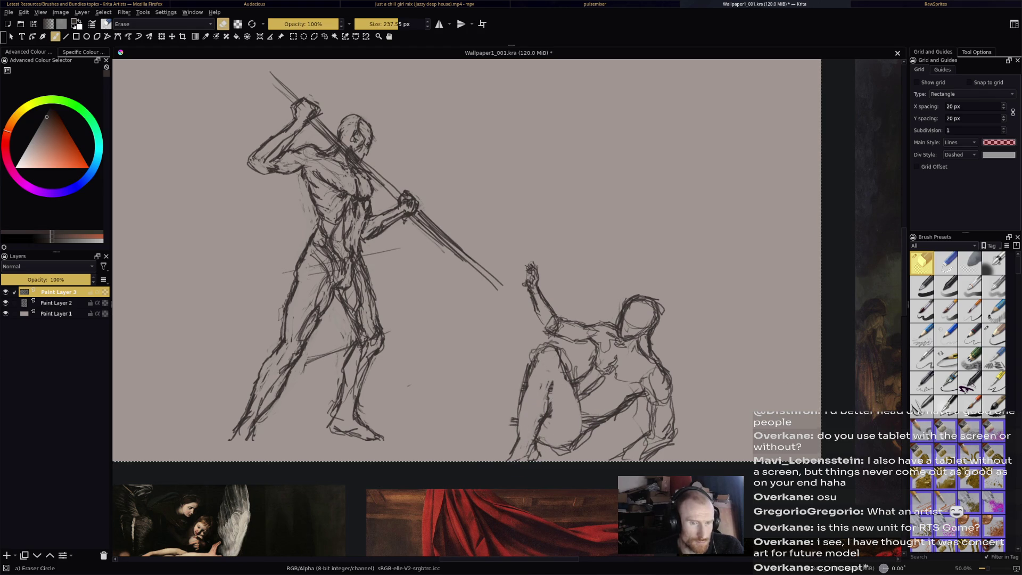
key("slash")
key("e")
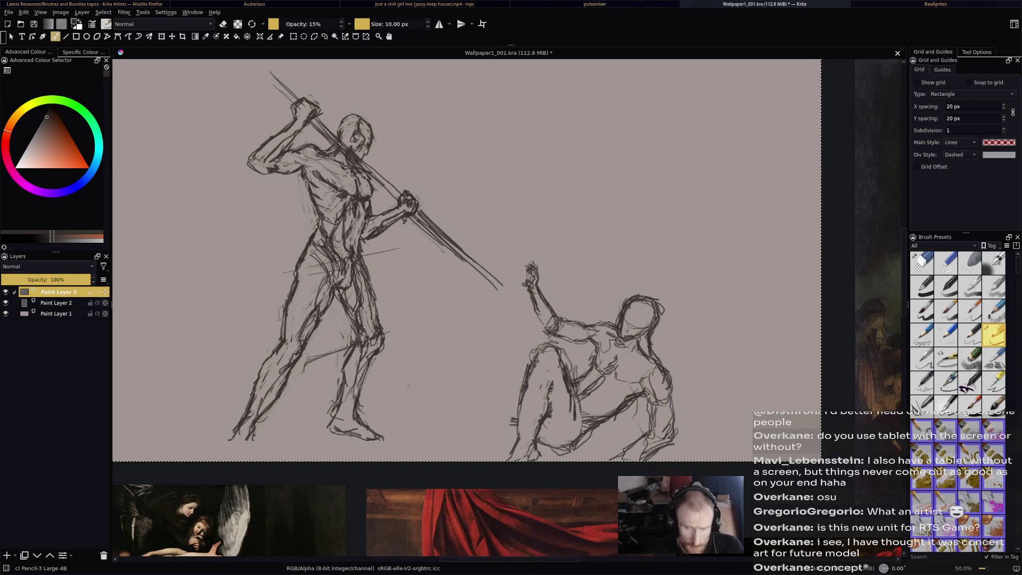
Save Wallpaper1_001.kra with Ctrl+S, which fails with a could-not-save error.
key("e")
key("e")
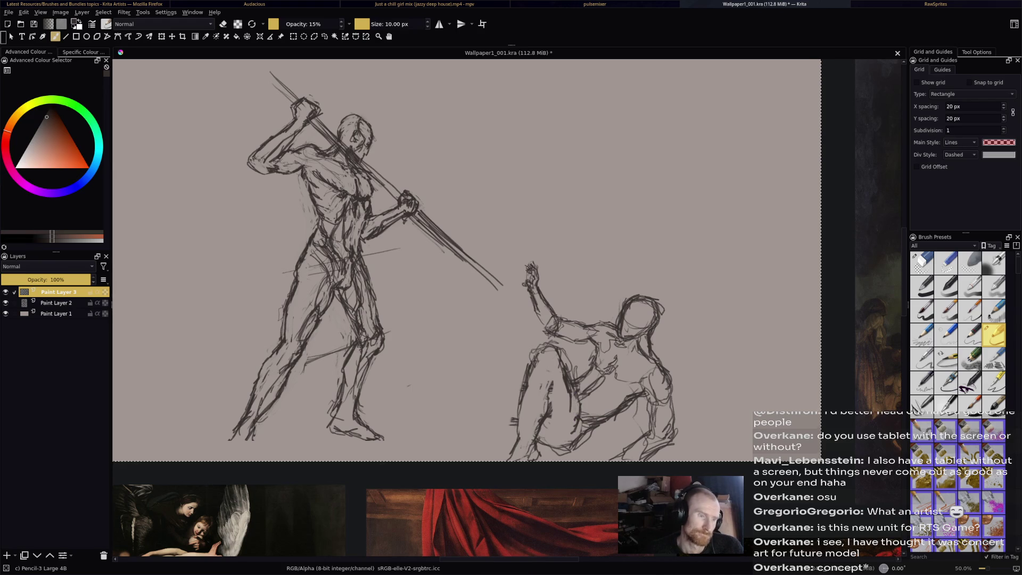
key("e")
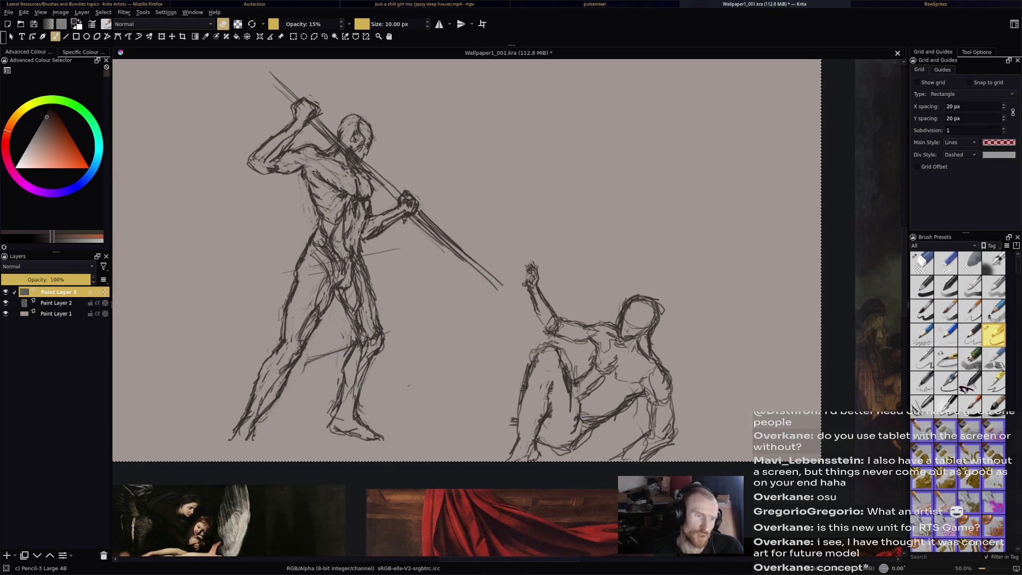
key("ctrl+s")
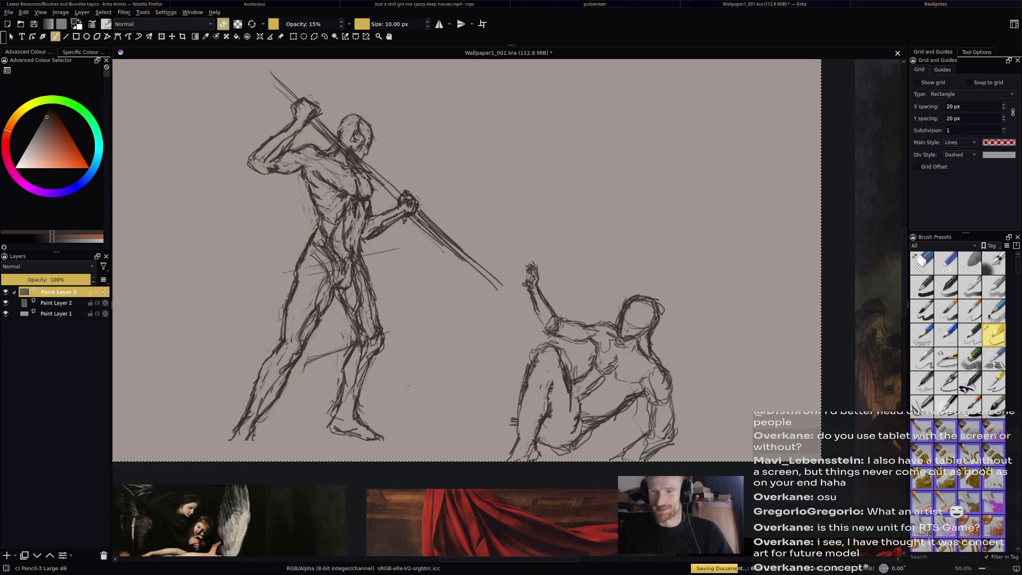
key("ctrl+s")
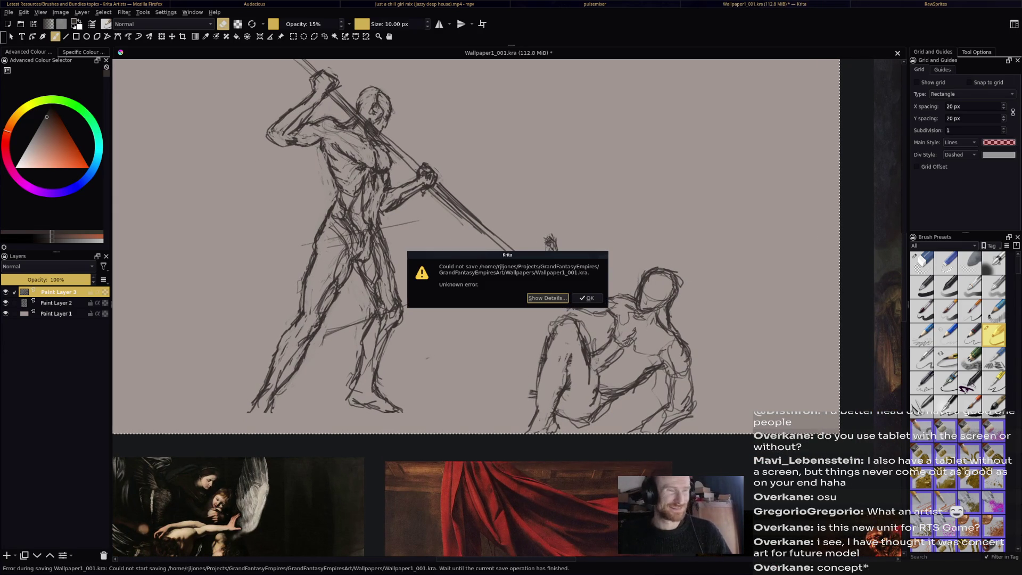
Accept the could-not-save error dialog and zoom the canvas back to 50%.
key("Return")
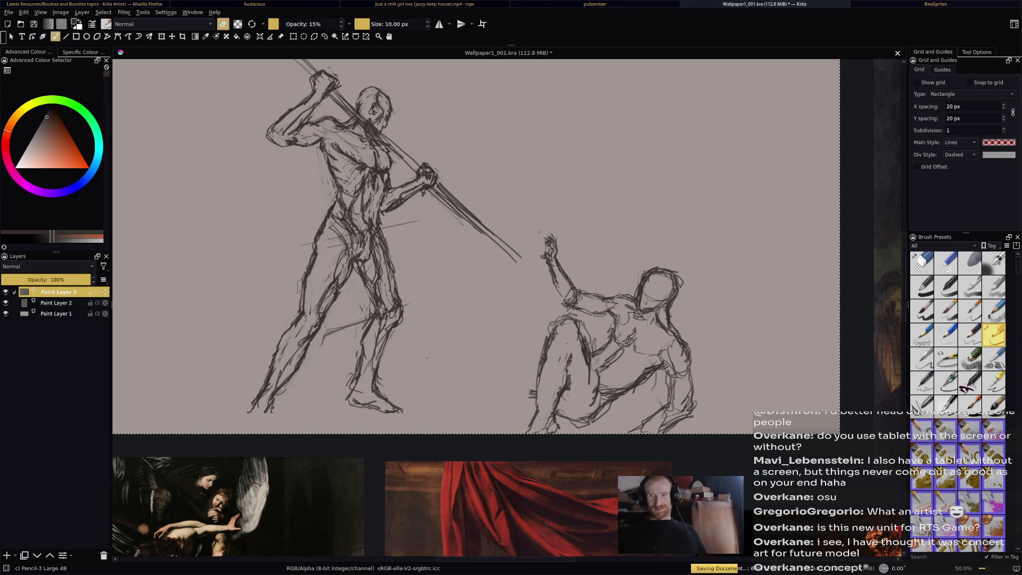
scroll(506, 309, "down", 3)
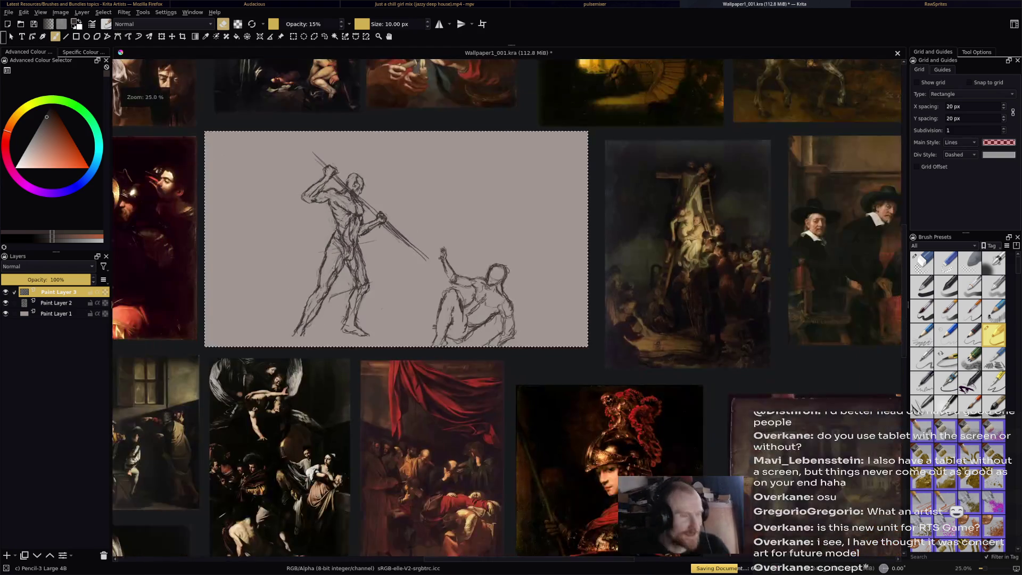
scroll(505, 309, "up", 3)
scroll(505, 309, "up", 1)
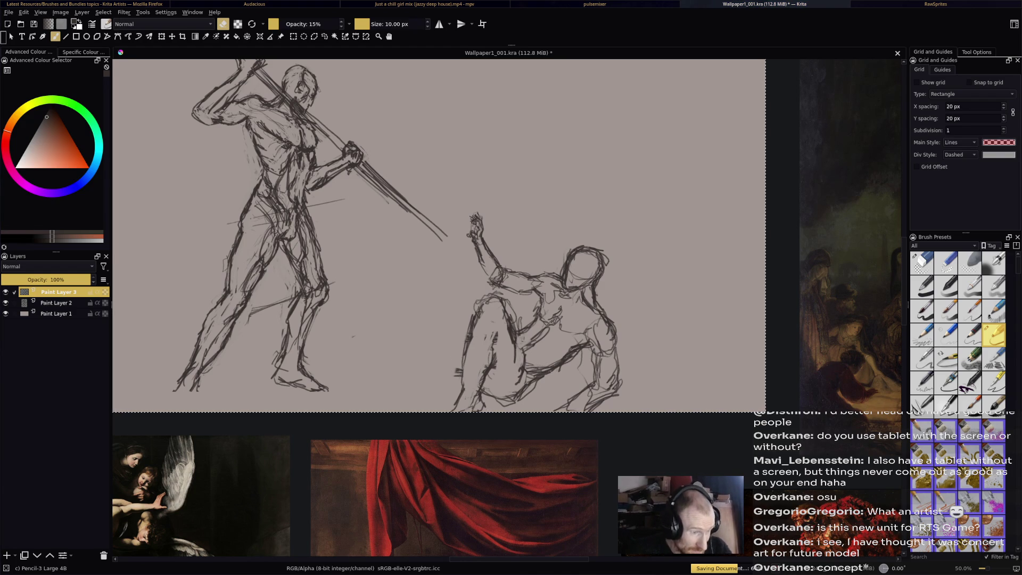
Add pencil strokes and hatching on the seated figure's leg, erasing stray marks.
key("e")
left_click_drag(519, 353, 518, 369)
key("e")
mouse_move(509, 314)
left_mouse_down()
mouse_move(510, 327)
mouse_move(502, 300)
left_mouse_up()
key("e")
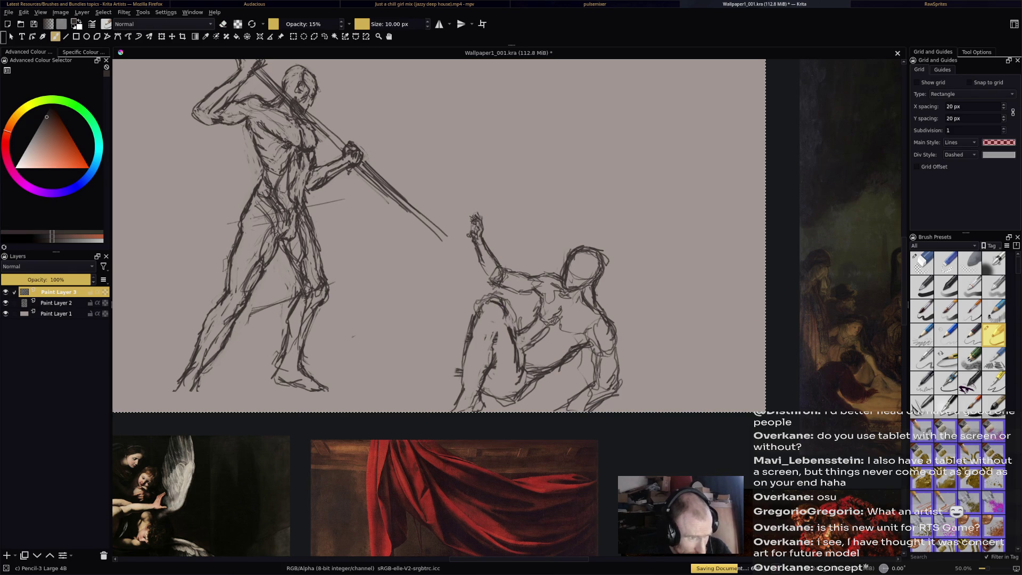
key("e")
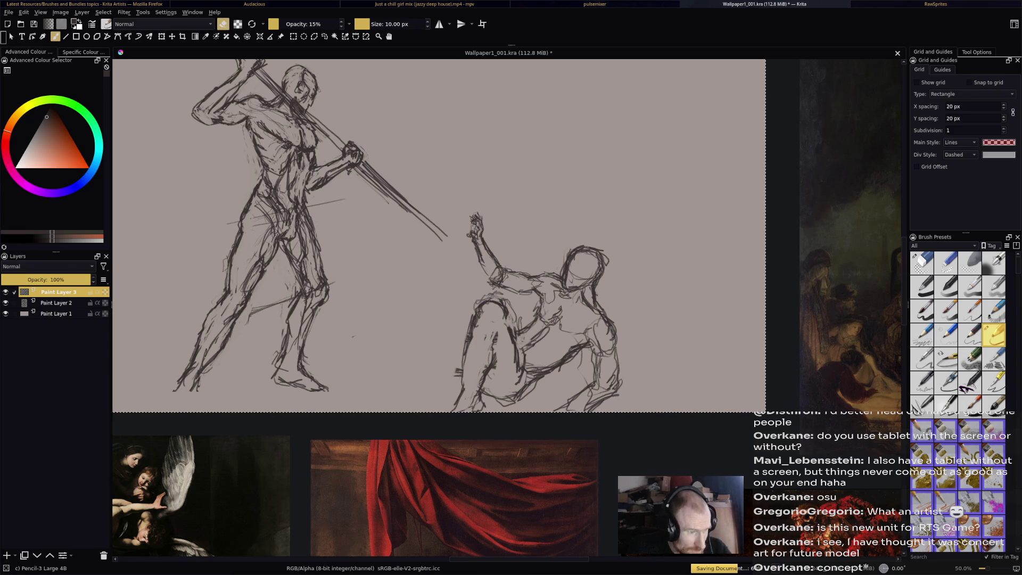
key("e")
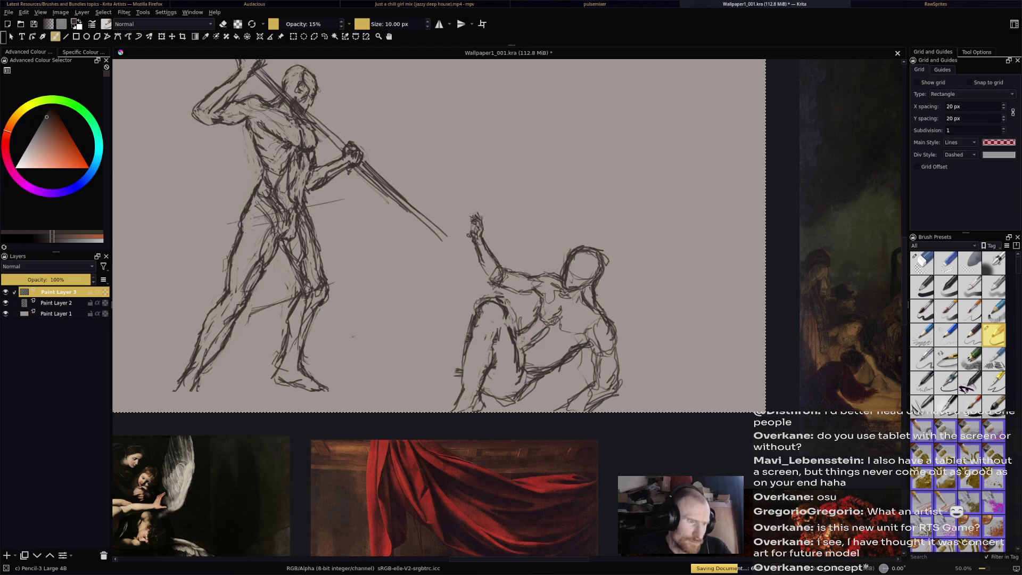
left_click_drag(498, 322, 493, 364)
key("e")
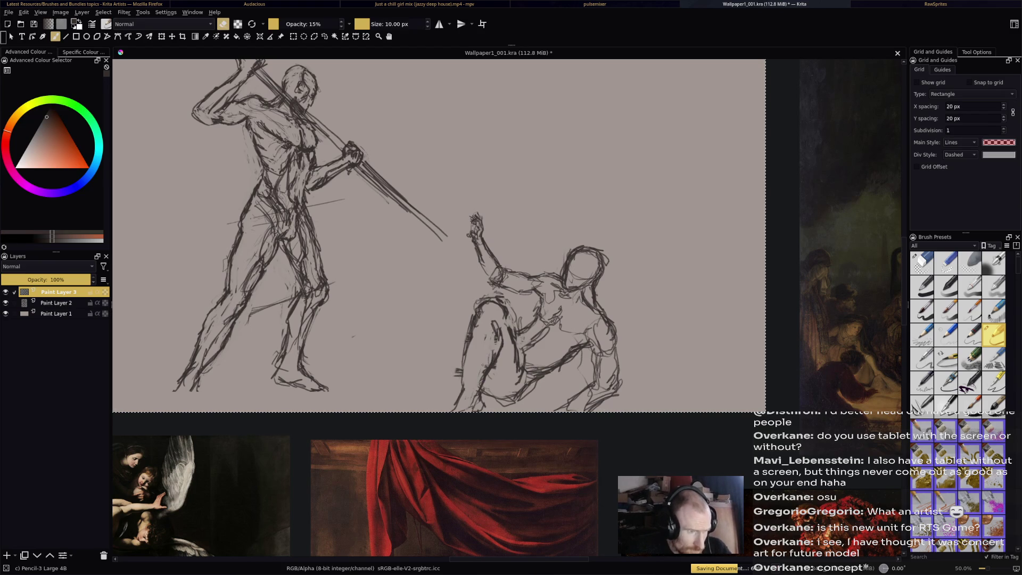
key("e")
Lighten, then redraw dark short strokes along the crouching figure's legs.
left_click_drag(499, 338, 490, 357)
left_click_drag(491, 357, 483, 373)
key("e")
left_click_drag(503, 325, 489, 379)
key("e")
left_click_drag(504, 345, 497, 364)
mouse_move(510, 315)
left_mouse_down()
mouse_move(505, 354)
mouse_move(518, 371)
mouse_move(487, 380)
left_mouse_up()
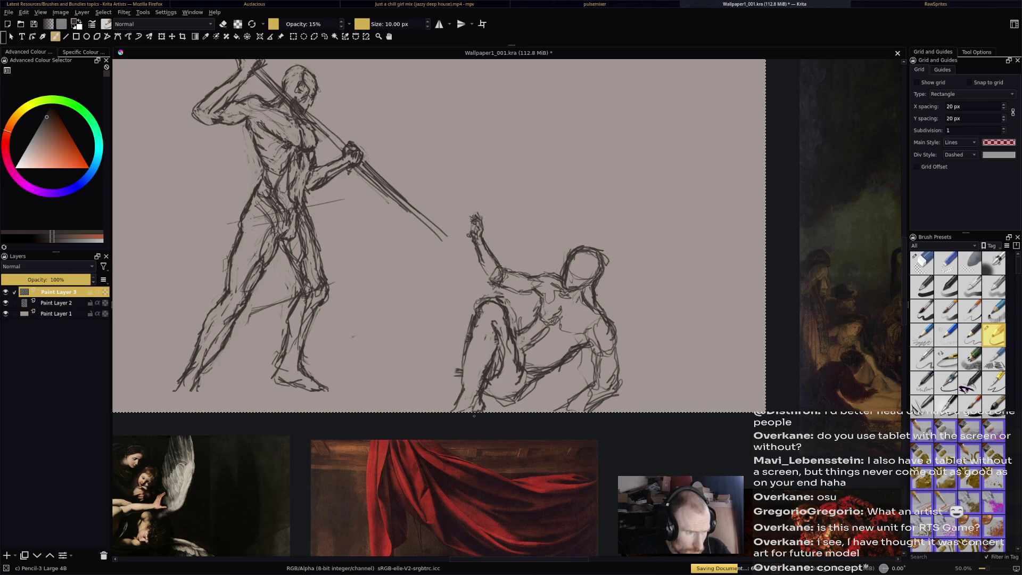
left_click_drag(469, 364, 462, 382)
left_click_drag(470, 361, 464, 383)
left_click_drag(471, 341, 461, 383)
Erase parts of the left-leg strokes and add refined short strokes on the leg.
key("e")
left_click_drag(470, 342, 462, 382)
key("e")
left_click_drag(520, 341, 516, 360)
left_click_drag(522, 352, 521, 365)
key("e")
key("e")
left_click_drag(525, 323, 515, 334)
key("e")
Erase marks on the lower body and strengthen the right figure's back and hip contour.
key("e")
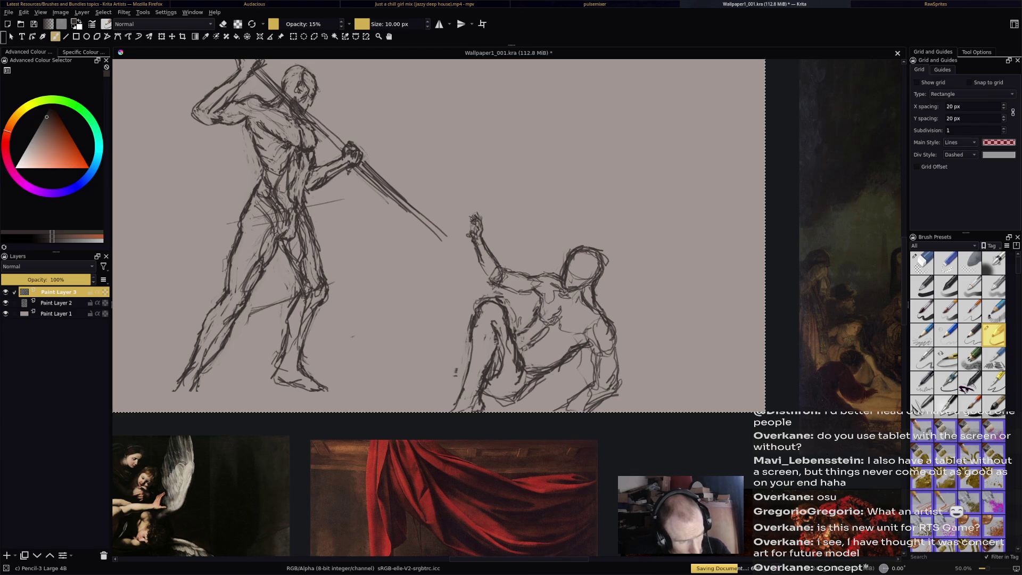
key("e")
mouse_move(574, 349)
left_mouse_down()
mouse_move(540, 372)
mouse_move(570, 354)
mouse_move(549, 371)
left_mouse_up()
key("e")
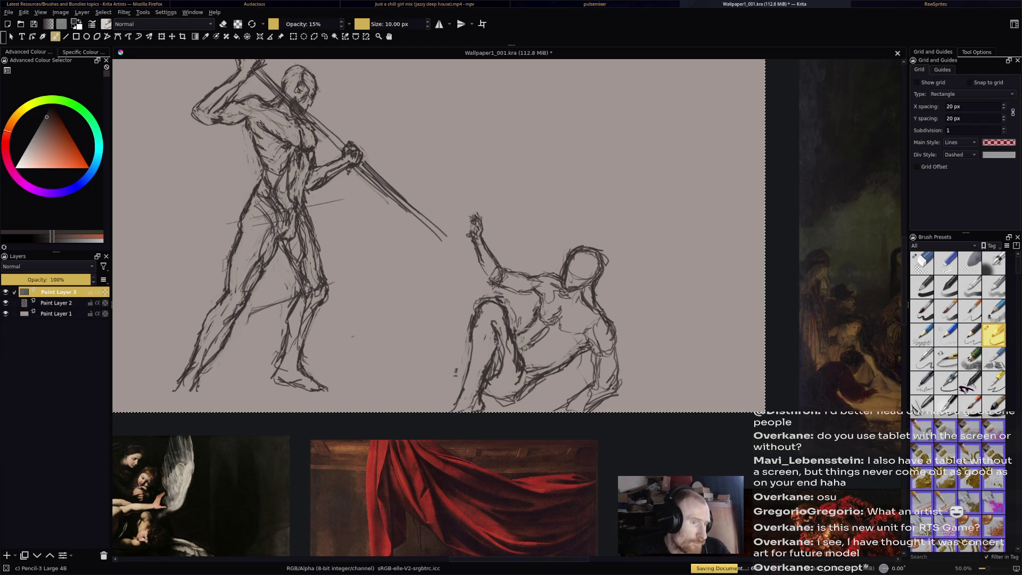
key("e")
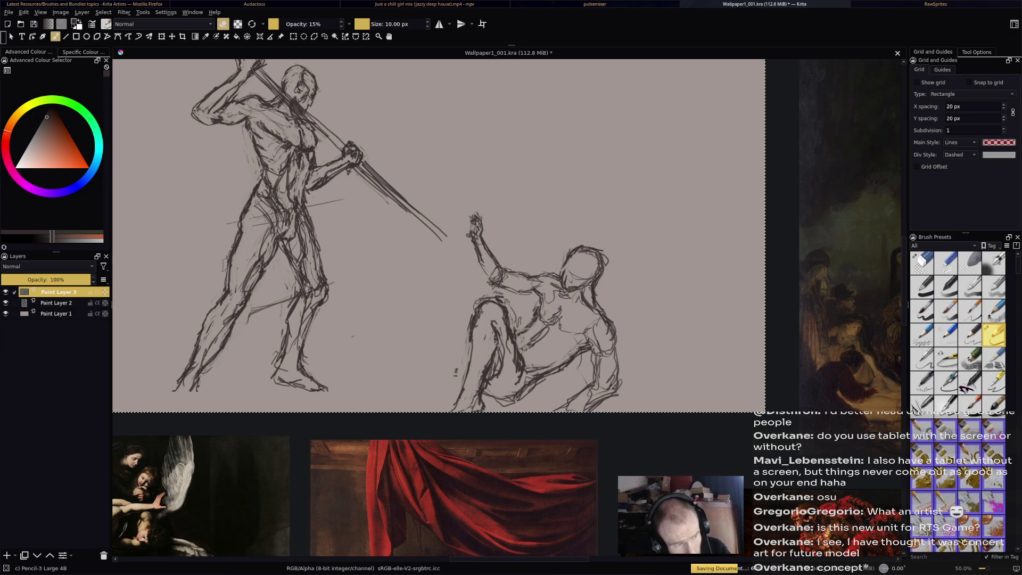
key("e")
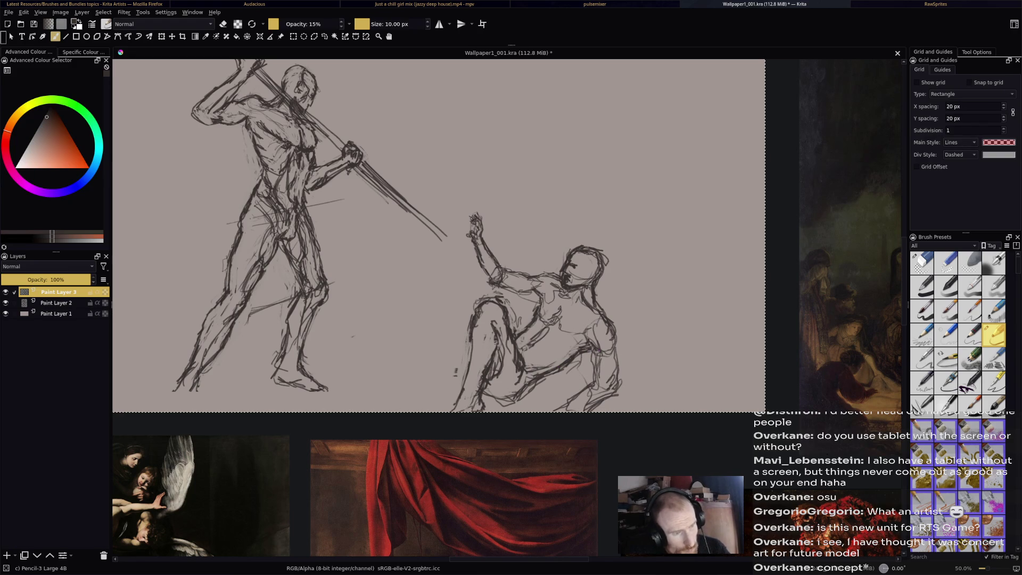
mouse_move(609, 360)
left_mouse_down()
mouse_move(610, 340)
mouse_move(600, 341)
mouse_move(613, 321)
mouse_move(589, 321)
left_mouse_up()
Darken the fallen figure's back contour and undo stray strokes left of the knee.
mouse_move(591, 332)
left_mouse_down()
mouse_move(587, 316)
mouse_move(595, 324)
left_mouse_up()
left_click_drag(600, 342, 592, 320)
mouse_move(460, 350)
left_mouse_down()
mouse_move(420, 345)
mouse_move(425, 333)
mouse_move(442, 336)
mouse_move(407, 330)
mouse_move(434, 332)
left_mouse_up()
key("ctrl+z")
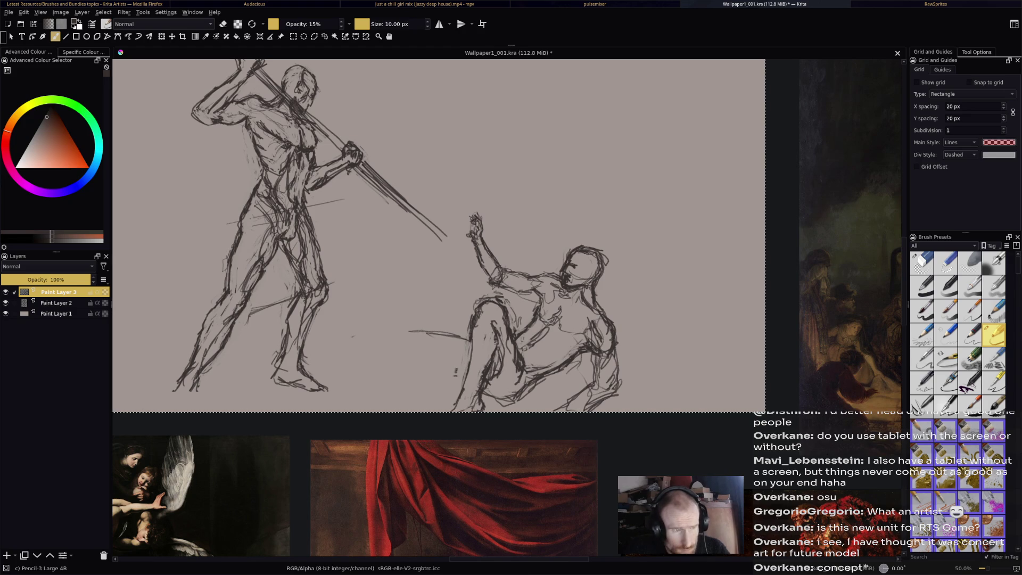
Sketch the outstretched leg leftward from the knee, ending in a foot near the standing man.
mouse_move(417, 325)
left_mouse_down()
mouse_move(322, 345)
mouse_move(345, 362)
mouse_move(396, 360)
left_mouse_up()
left_click_drag(335, 367, 406, 353)
mouse_move(399, 361)
left_mouse_down()
mouse_move(420, 352)
mouse_move(444, 375)
mouse_move(467, 375)
left_mouse_up()
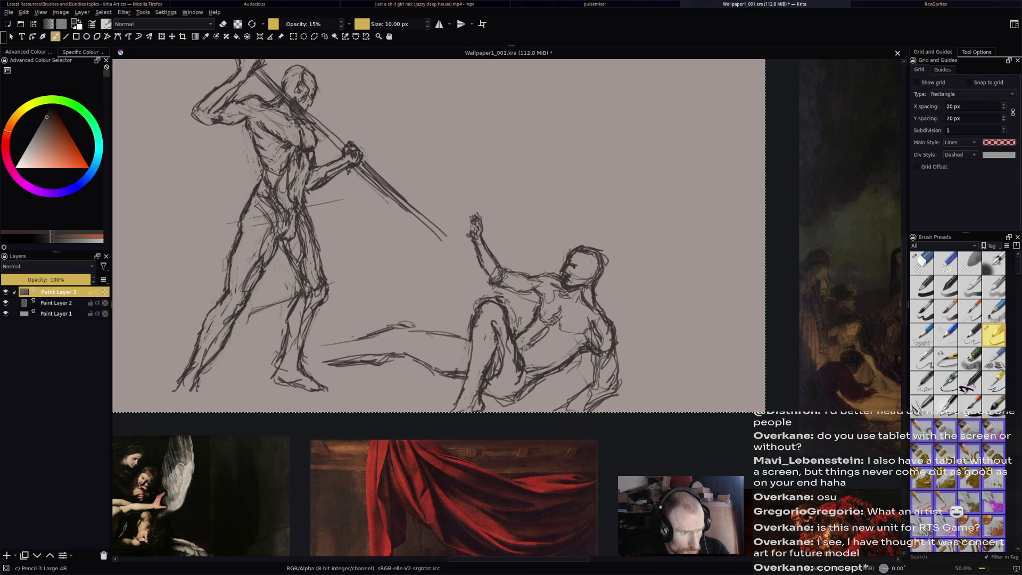
mouse_move(300, 351)
left_mouse_down()
mouse_move(332, 342)
mouse_move(321, 341)
left_mouse_up()
mouse_move(302, 344)
left_mouse_down()
mouse_move(324, 340)
mouse_move(309, 364)
mouse_move(317, 373)
mouse_move(331, 371)
mouse_move(309, 339)
mouse_move(287, 333)
mouse_move(303, 335)
mouse_move(318, 363)
mouse_move(357, 343)
left_mouse_up()
Darken the outstretched leg, knee and shin between the two figures.
mouse_move(326, 348)
left_mouse_down()
mouse_move(395, 331)
mouse_move(402, 353)
mouse_move(436, 357)
mouse_move(442, 329)
mouse_move(468, 342)
left_mouse_up()
mouse_move(401, 331)
left_mouse_down()
mouse_move(429, 326)
mouse_move(467, 364)
mouse_move(459, 374)
left_mouse_up()
mouse_move(451, 337)
left_mouse_down()
mouse_move(465, 346)
mouse_move(457, 362)
left_mouse_up()
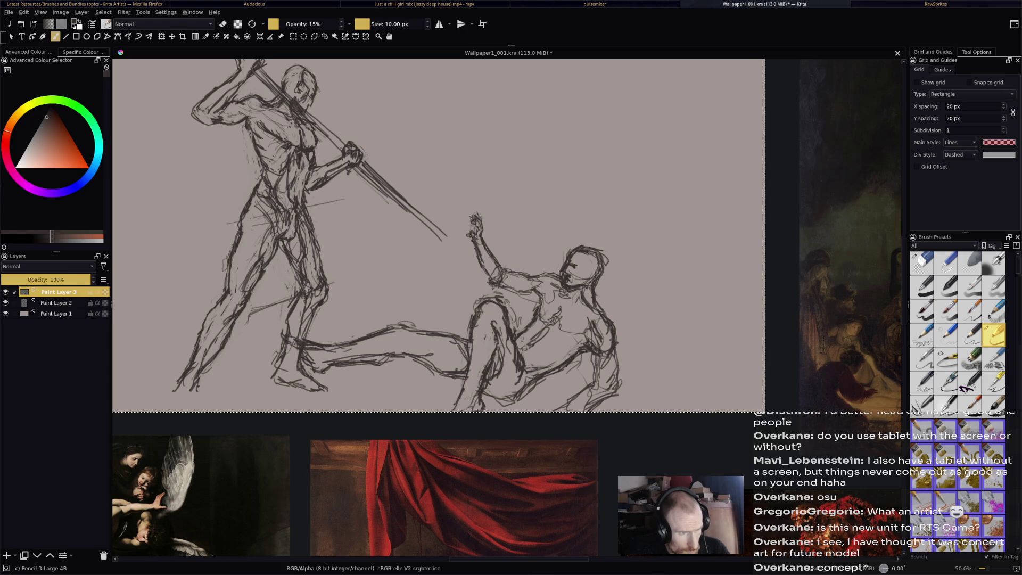
mouse_move(417, 331)
left_mouse_down()
mouse_move(387, 351)
mouse_move(406, 350)
mouse_move(388, 341)
mouse_move(324, 357)
left_mouse_up()
mouse_move(385, 342)
left_mouse_down()
mouse_move(354, 349)
mouse_move(375, 346)
left_mouse_up()
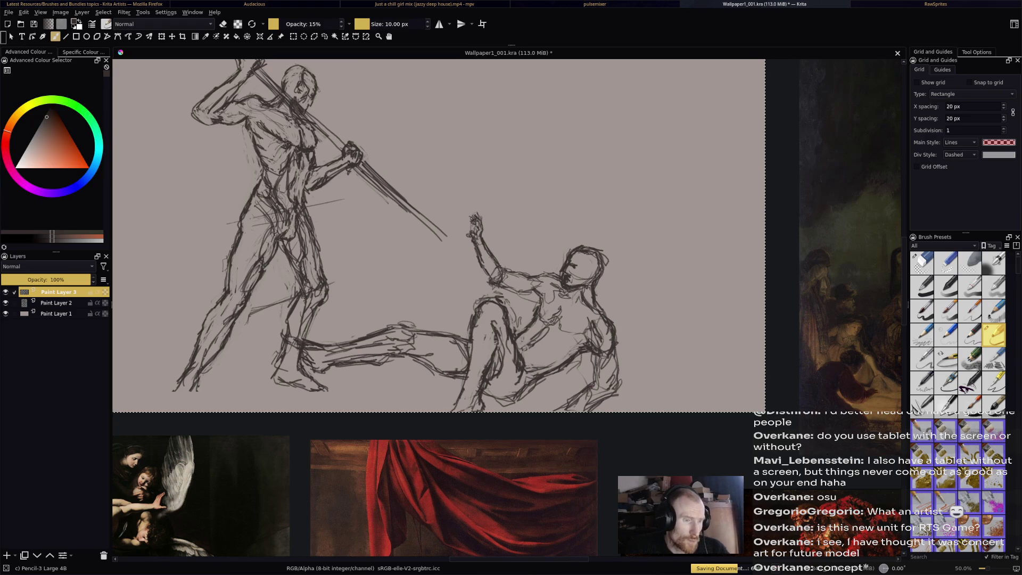
scroll(777, 202, "down", 4)
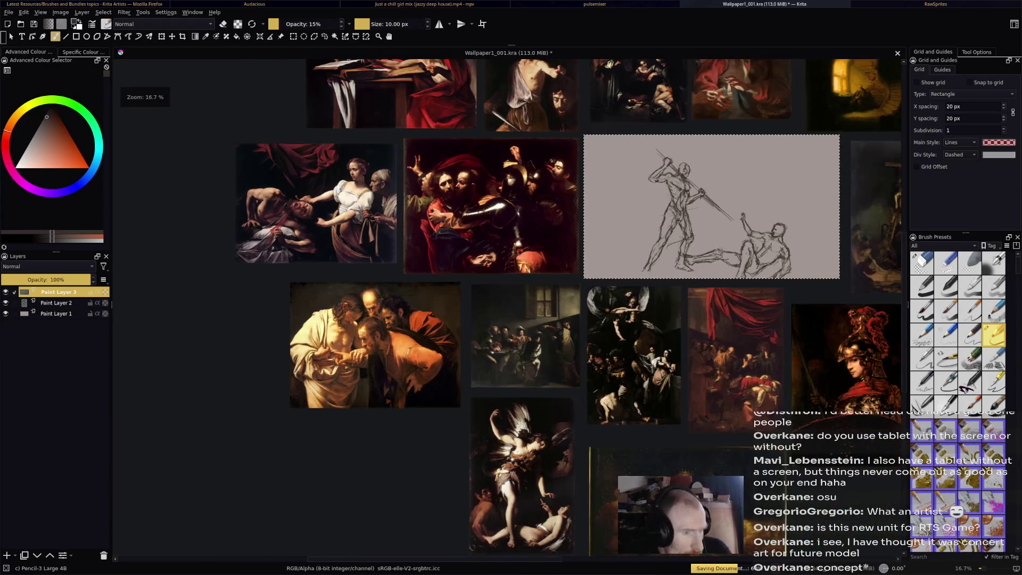
scroll(532, 224, "up", 5)
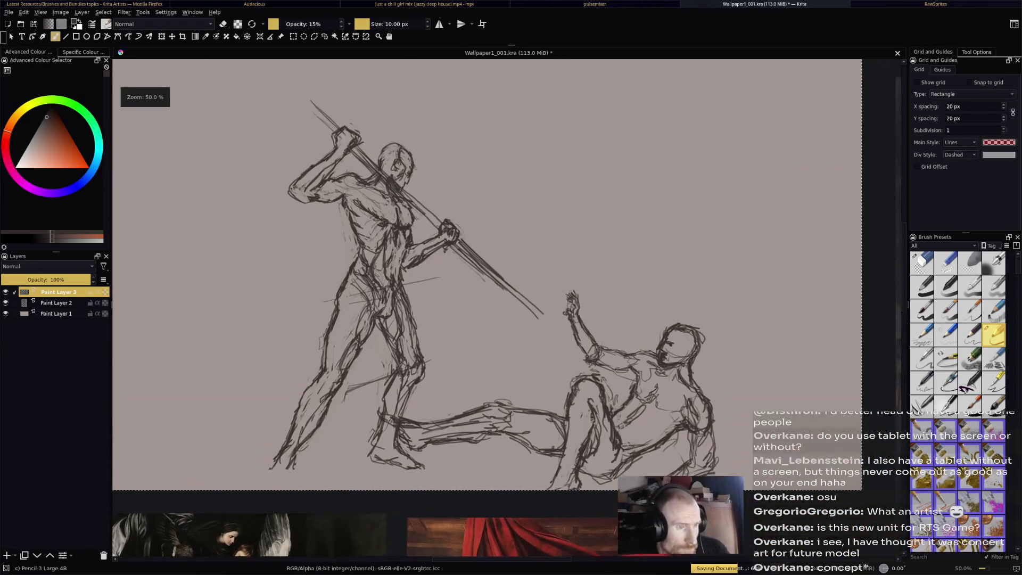
key("ctrl+s")
key("Return")
scroll(634, 325, "down", 2)
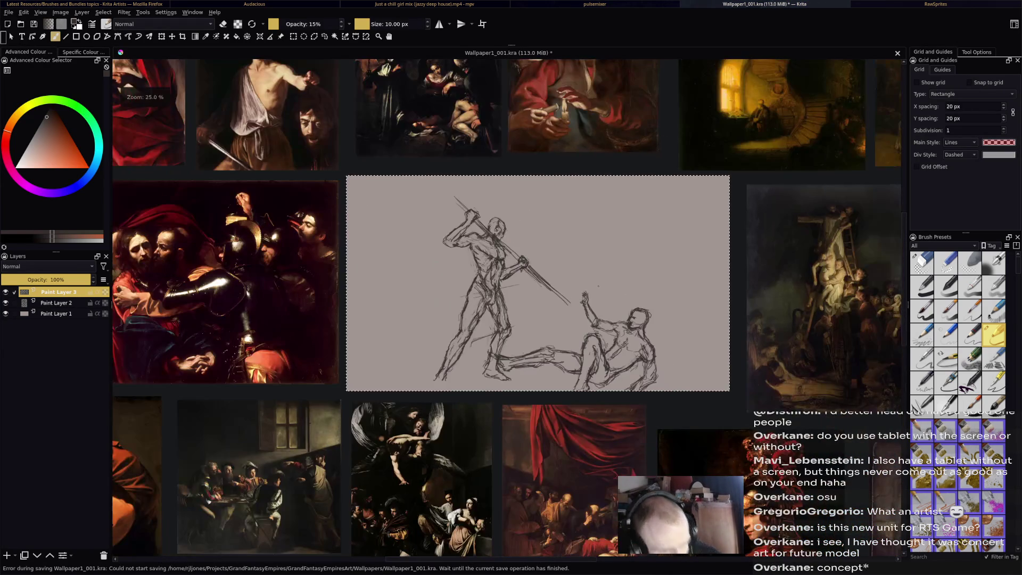
left_click_drag(695, 202, 656, 231)
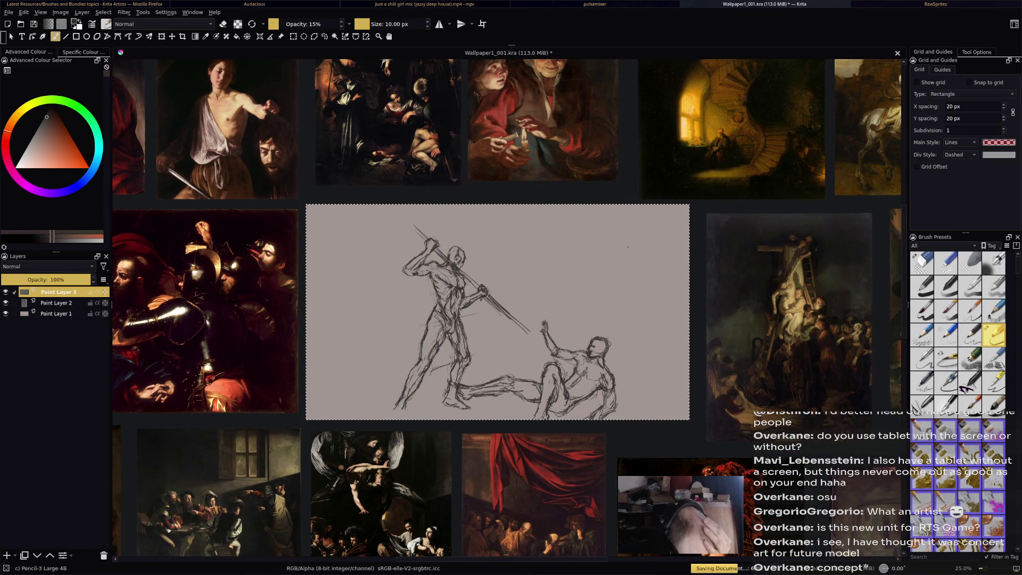
left_click(161, 36)
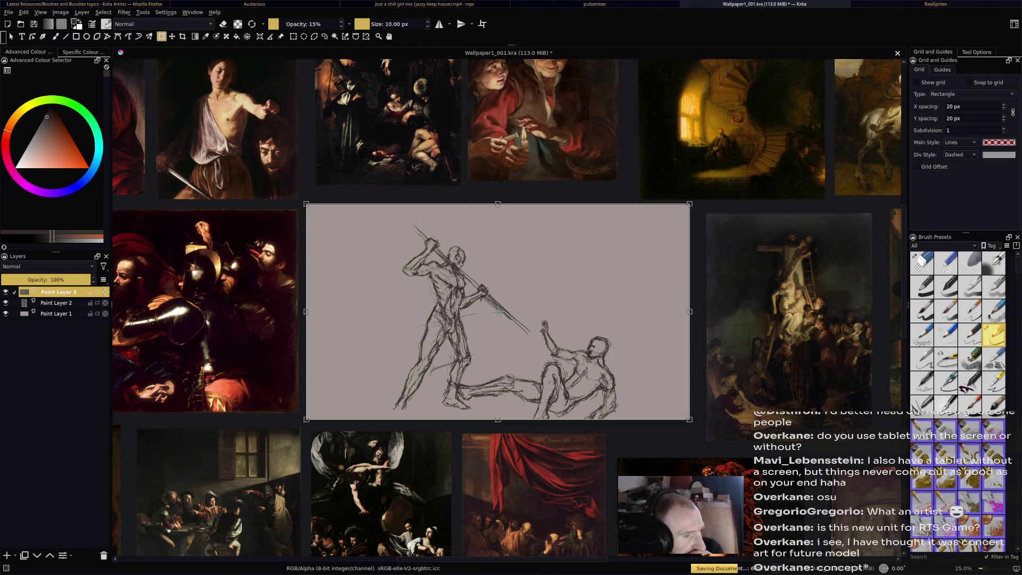
left_click_drag(590, 367, 575, 363)
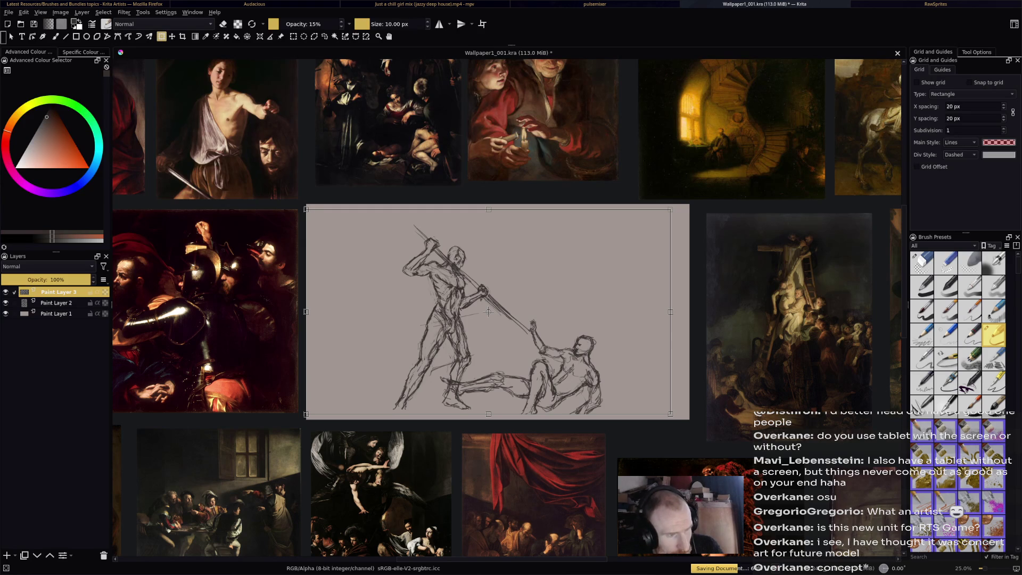
key("ctrl+z")
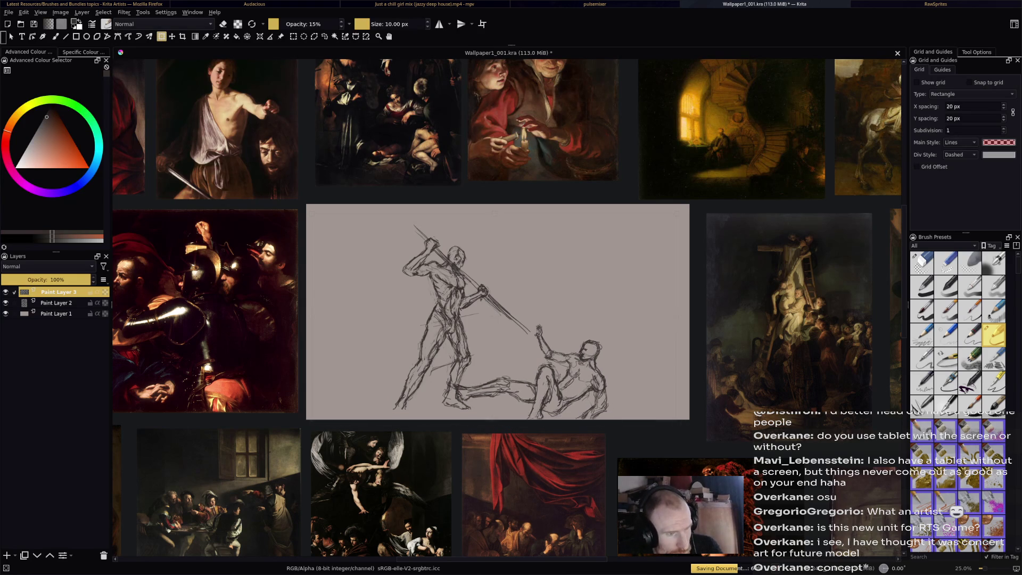